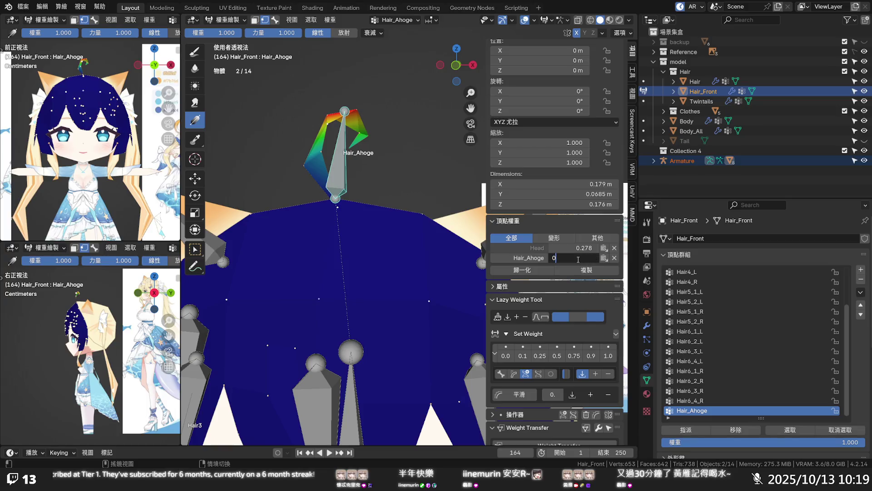
pyautogui.write('.700')
# - Set the first ahoge vertex's Hair_Ahoge weight to 0.7 and normalize its groups
pyautogui.press('Return')
pyautogui.click(595, 374)
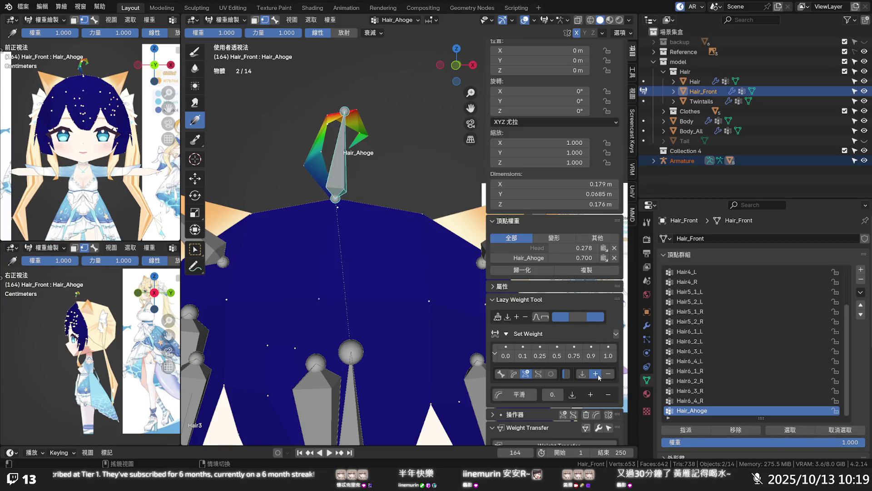
pyautogui.doubleClick(583, 258)
pyautogui.write('0.7')
pyautogui.press('Return')
pyautogui.click(537, 273)
# - On another ahoge vertex, trial normalizing and removing Head, then set Head to 0.5
pyautogui.click(359, 135)
pyautogui.click(510, 272)
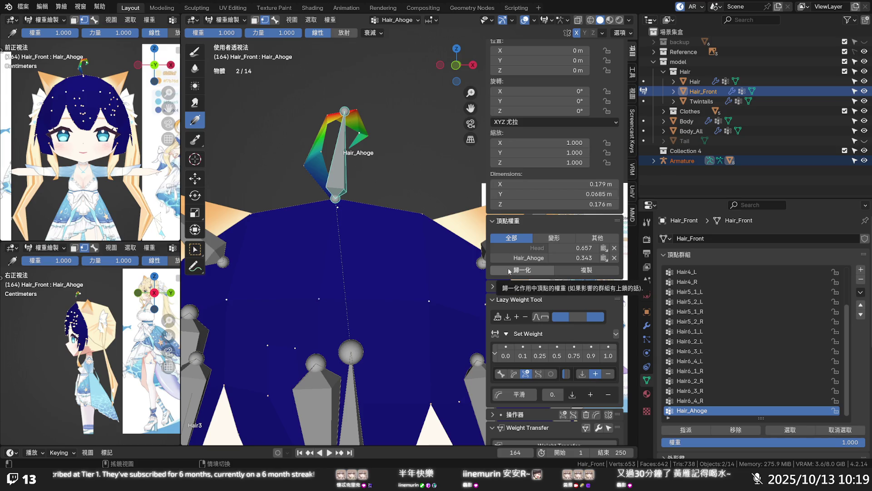
pyautogui.hotkey('ctrl', 'z')
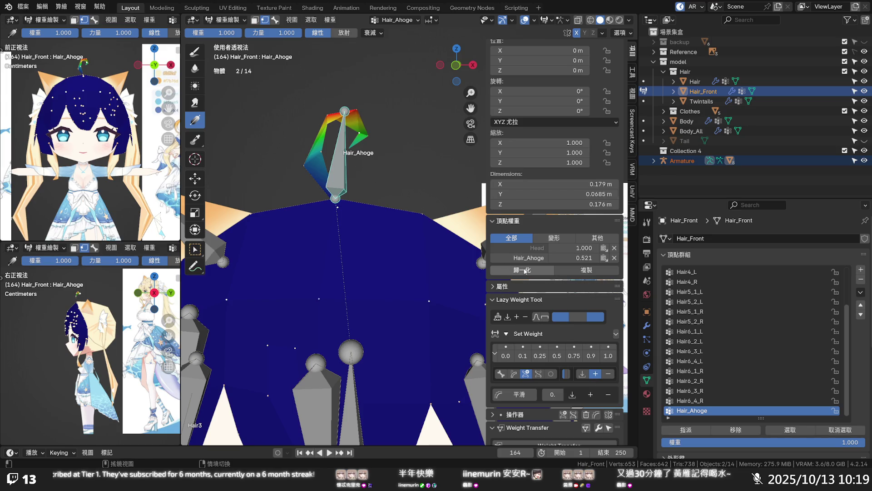
pyautogui.click(614, 247)
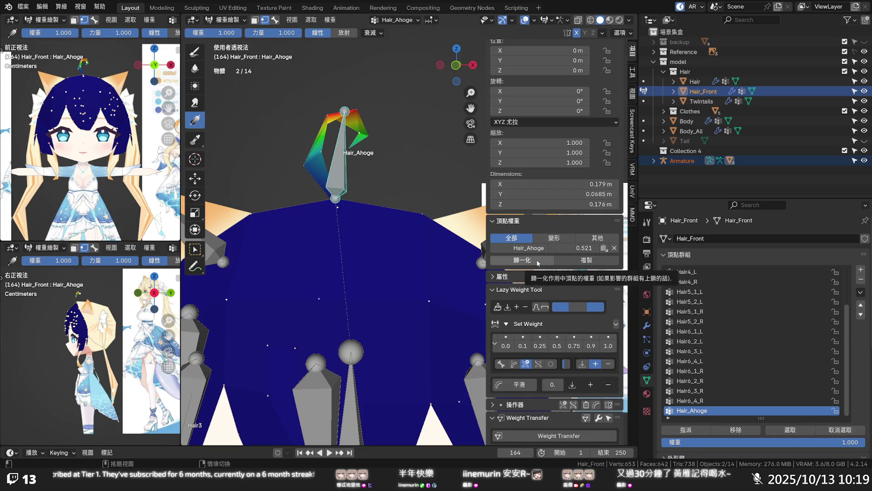
pyautogui.hotkey('ctrl', 'z')
pyautogui.click(589, 250)
pyautogui.write('0.5')
pyautogui.press('Return')
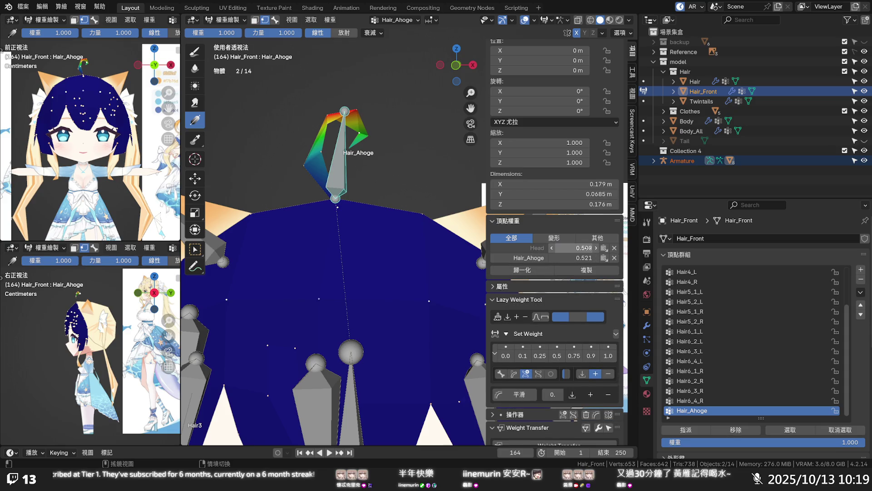
# - Switch weight edits to replace and set that vertex's Hair_Ahoge weight to 0.5
pyautogui.click(514, 373)
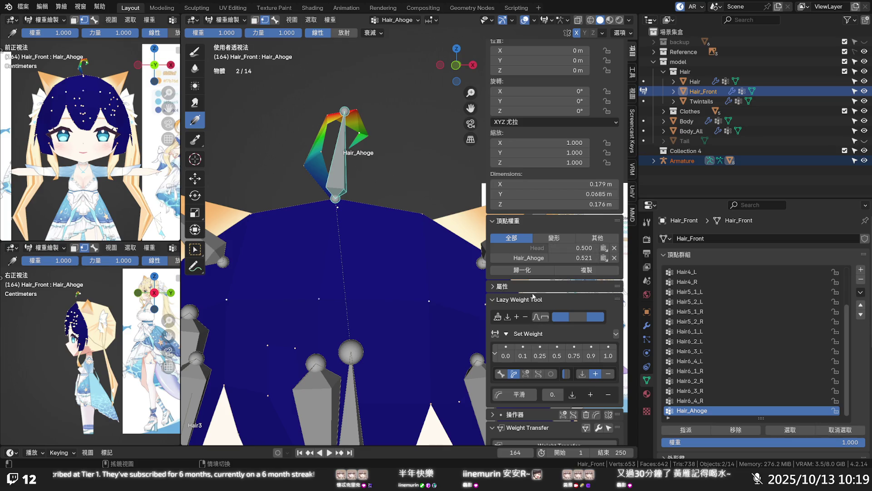
pyautogui.click(585, 377)
pyautogui.click(587, 260)
pyautogui.write('0.5')
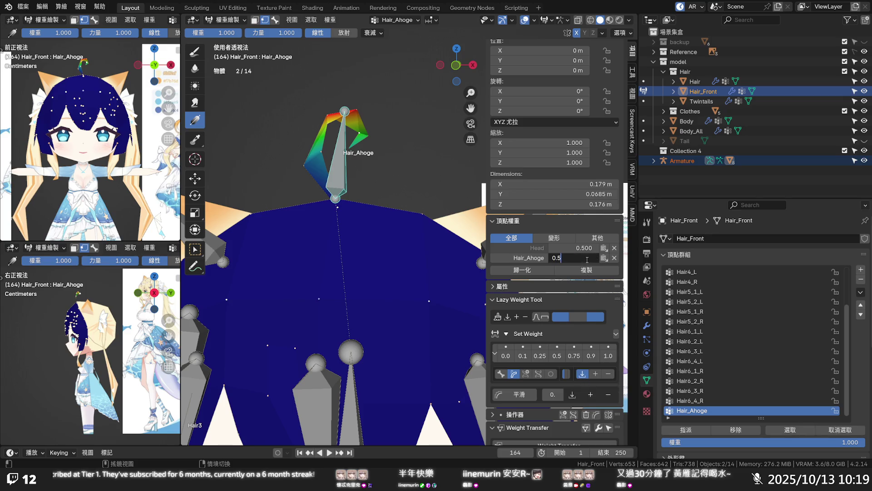
pyautogui.press('Return')
# - Give a vertex near the ahoge tip a Head weight of 0.55
pyautogui.click(369, 136)
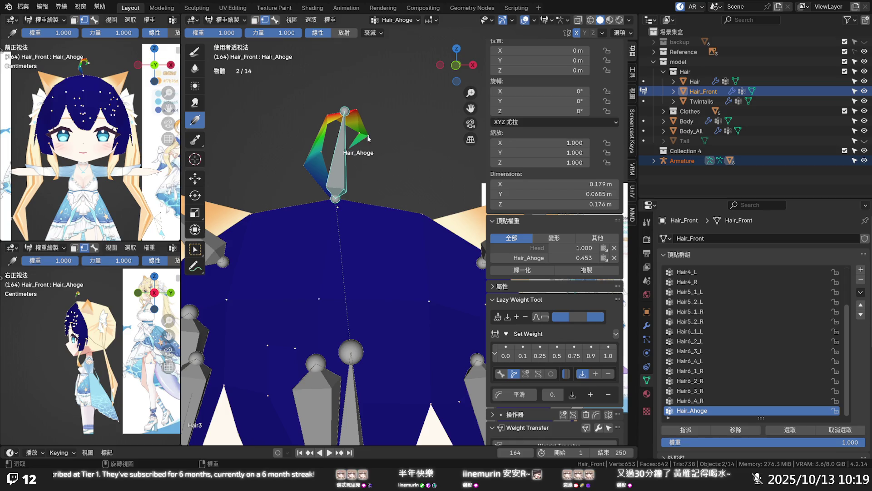
pyautogui.click(577, 246)
pyautogui.write('0.550')
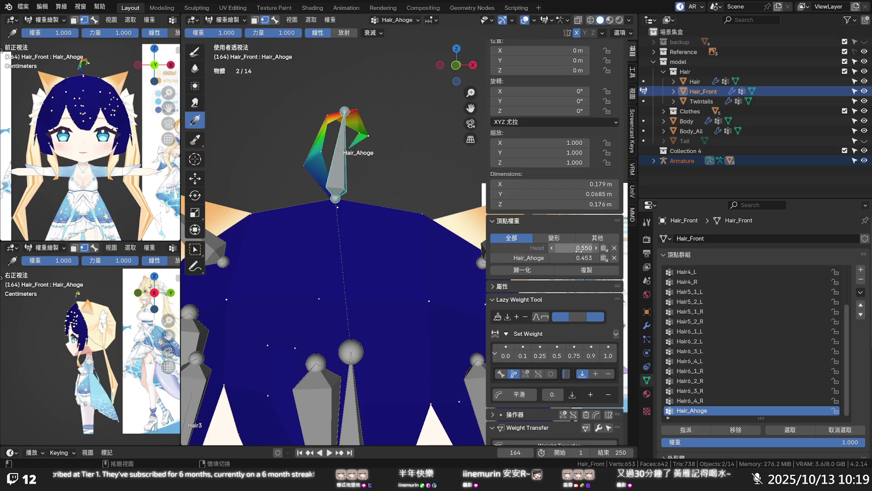
pyautogui.press('Return')
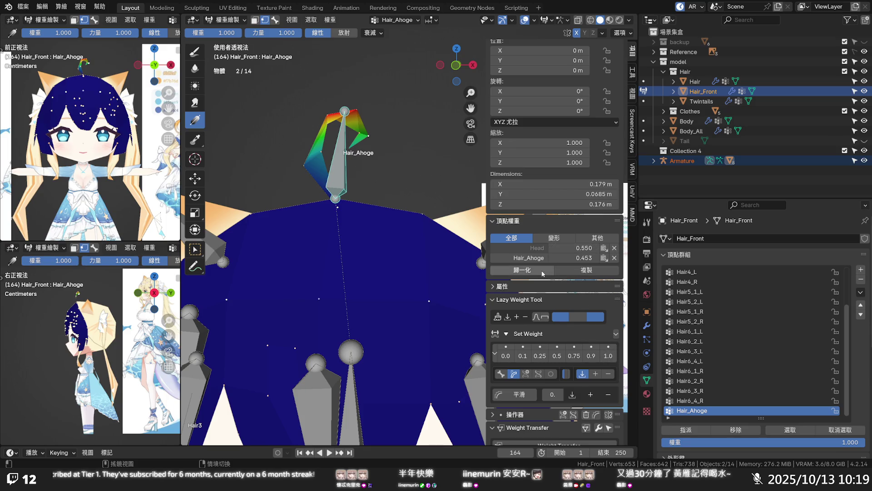
pyautogui.click(584, 248)
pyautogui.write('0.55')
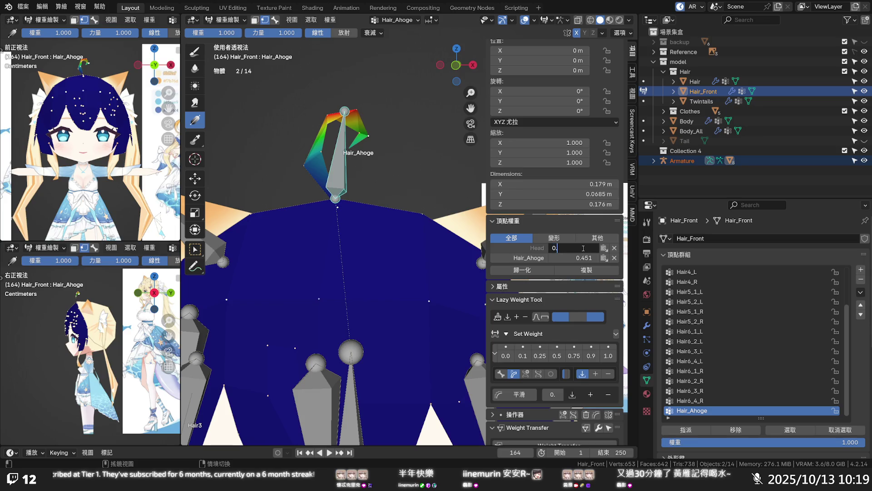
pyautogui.press('Return')
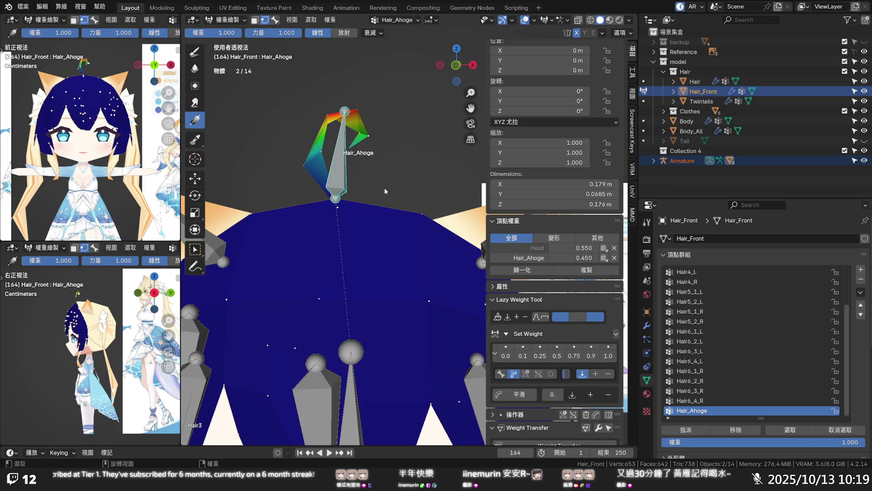
pyautogui.click(351, 150)
# - Paint down Hair_Ahoge at the ahoge base vertex, typing 0.4 then 0.1, with Normalize All on
pyautogui.moveTo(334, 151)
pyautogui.mouseDown(button='middle')
pyautogui.moveTo(360, 157)
pyautogui.moveTo(352, 161)
pyautogui.mouseUp(button='middle')
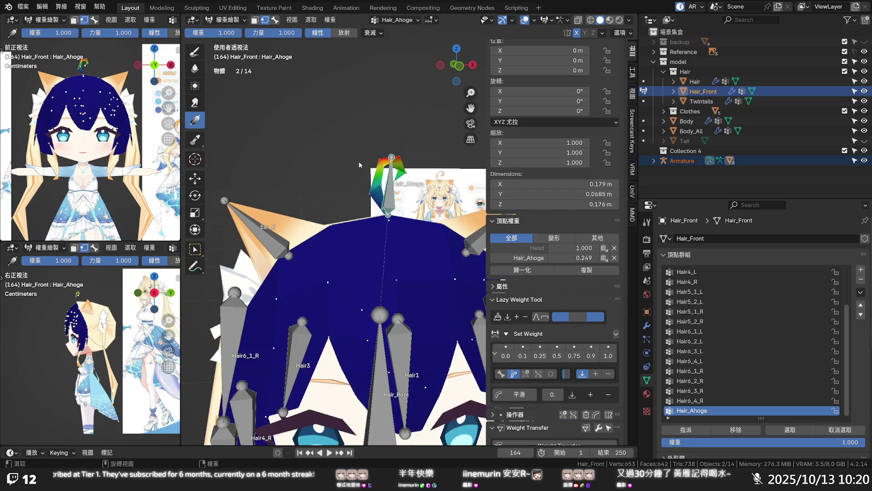
pyautogui.moveTo(362, 161); pyautogui.dragTo(366, 166)
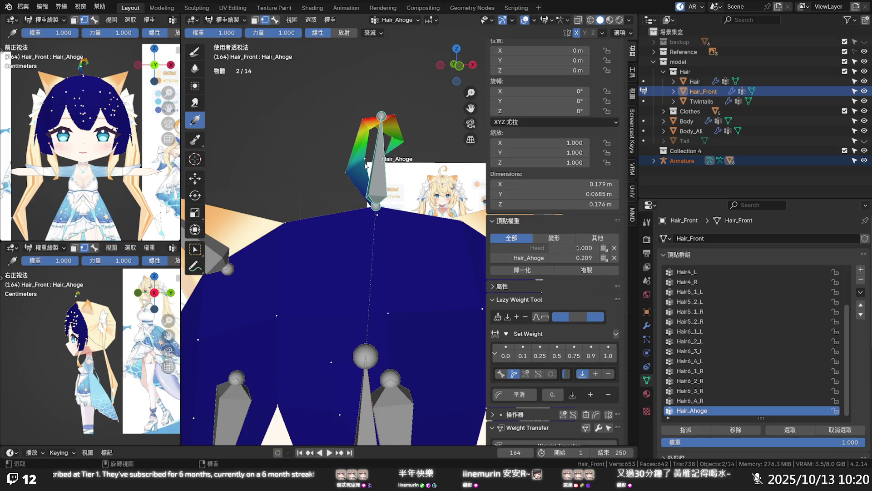
pyautogui.click(340, 171)
pyautogui.click(583, 257)
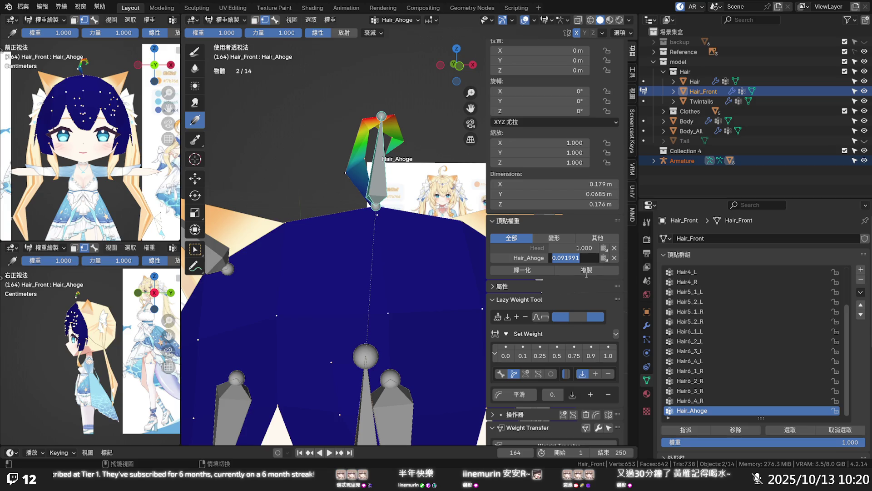
pyautogui.write('0')
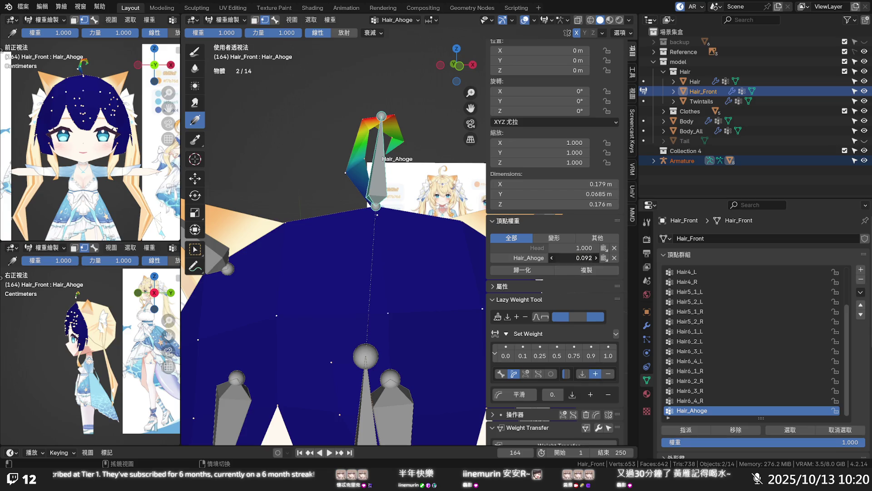
pyautogui.write('.4')
pyautogui.press('Return')
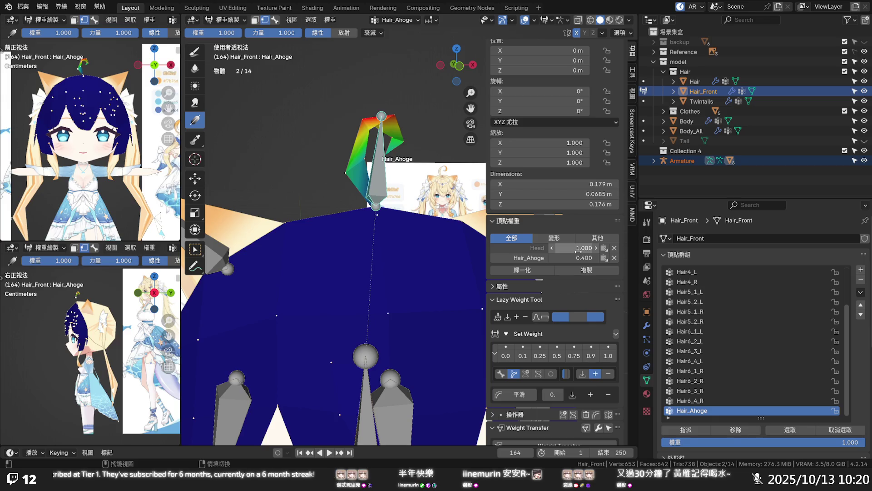
pyautogui.click(583, 257)
pyautogui.write('0.1')
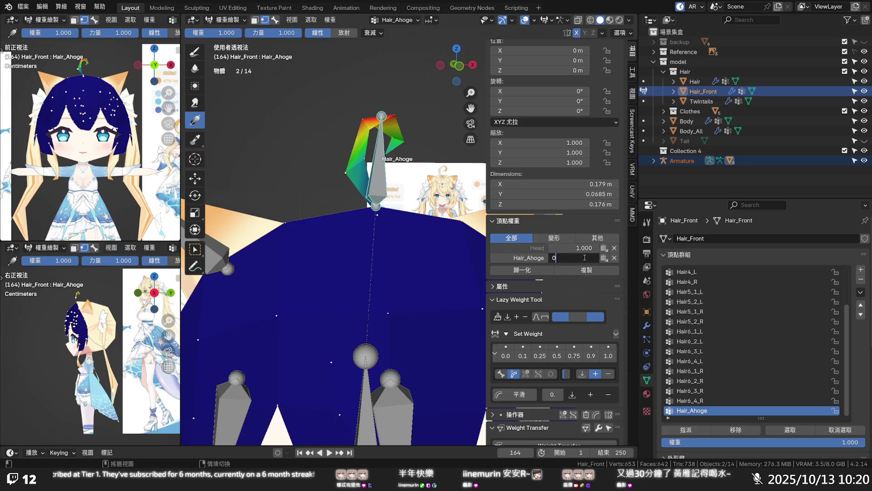
pyautogui.press('Return')
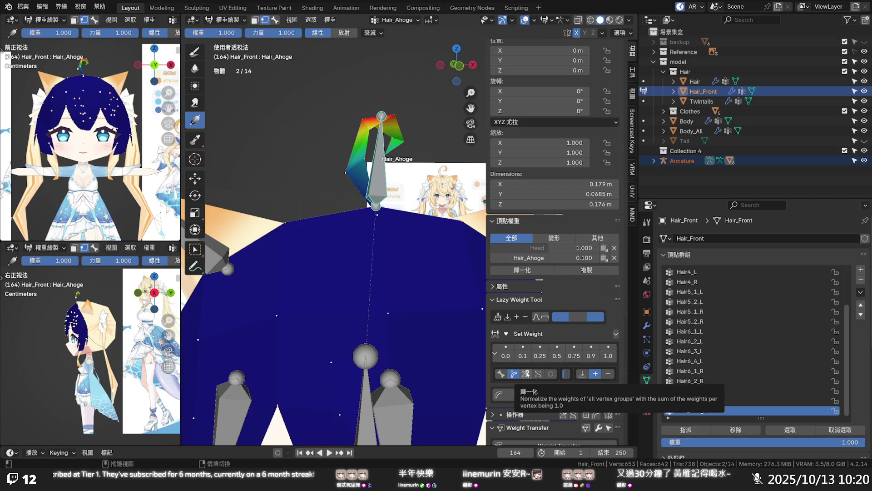
pyautogui.click(526, 373)
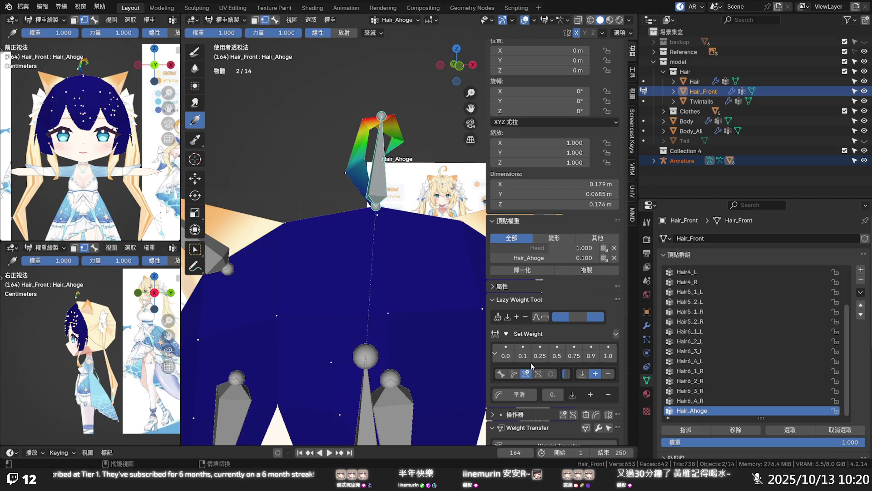
# - Try adding 0.1 Hair_Ahoge weight to the base vertex in add and replace modes
pyautogui.click(524, 357)
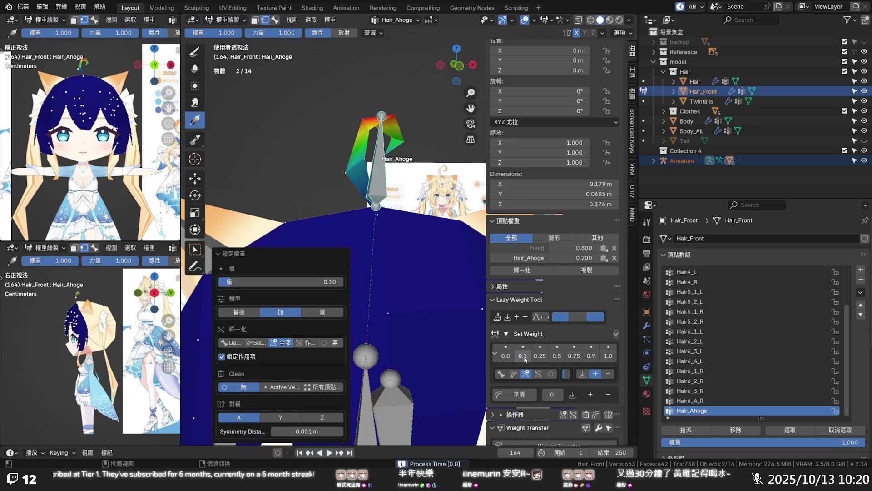
pyautogui.click(582, 373)
pyautogui.click(524, 357)
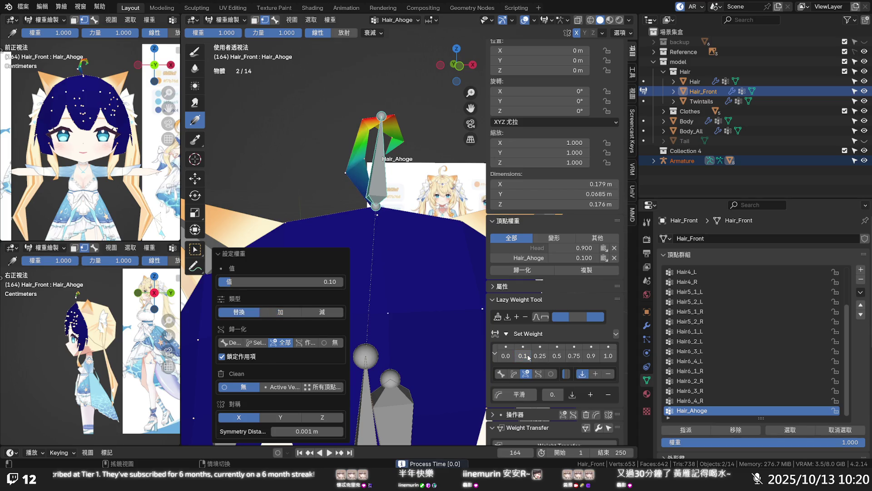
pyautogui.click(362, 163)
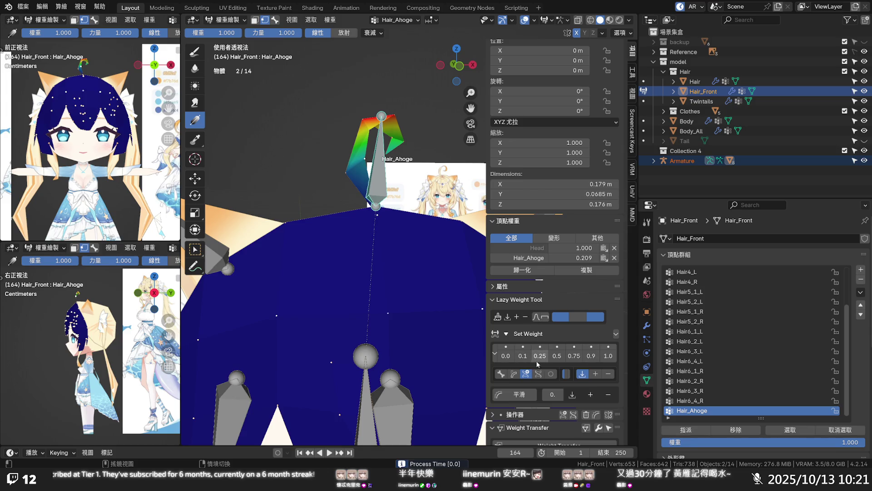
pyautogui.hotkey('shift', 'r')
pyautogui.click(596, 374)
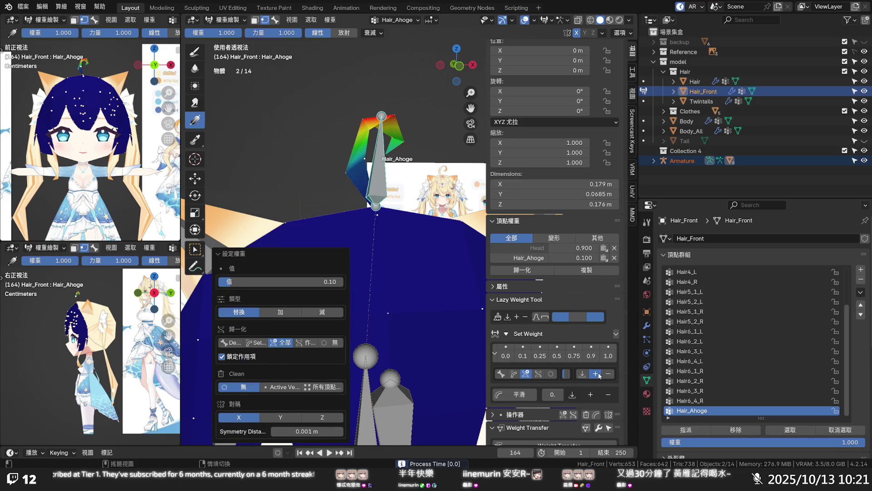
pyautogui.click(365, 160)
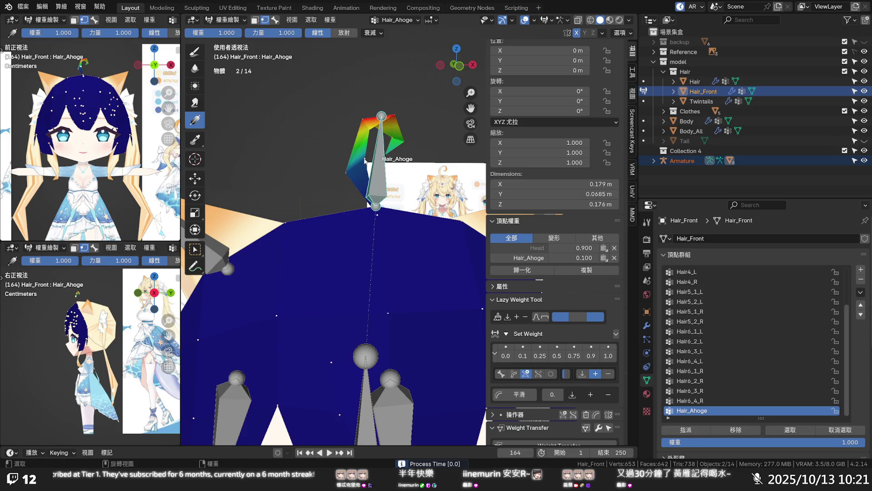
pyautogui.click(591, 394)
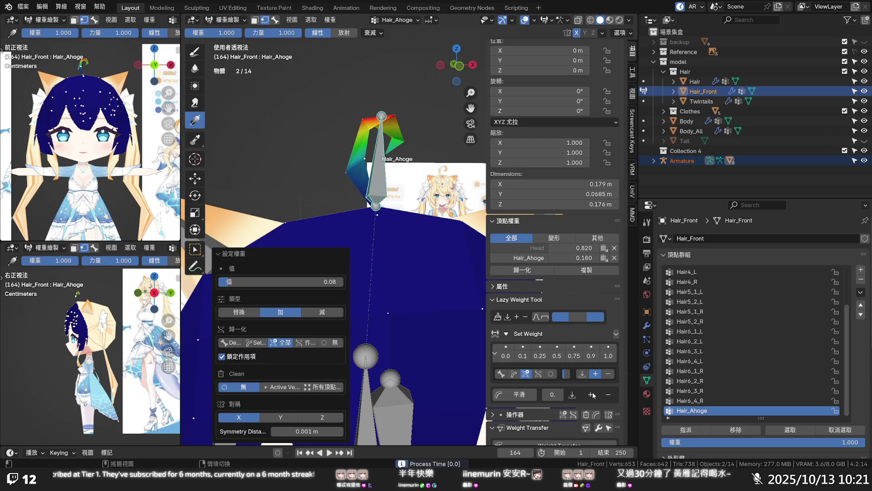
pyautogui.click(607, 395)
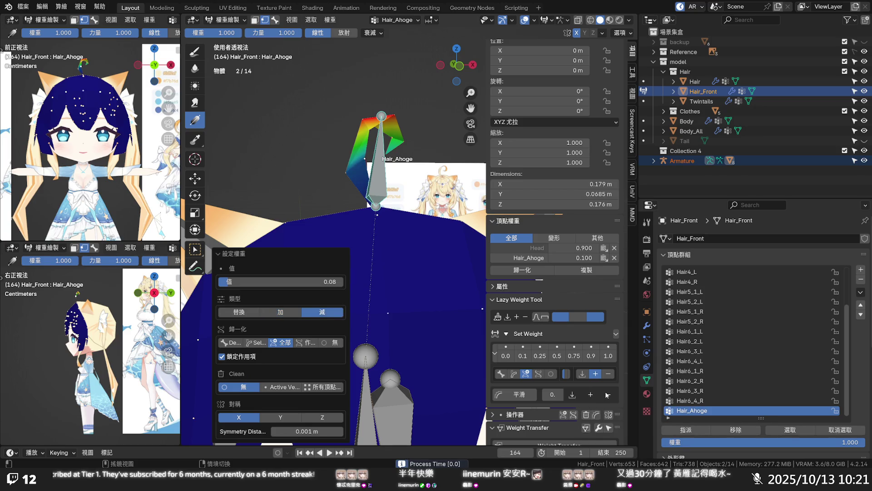
# - Set the weight step to 0.05 and add it twice, reaching Head 0.8 / Hair_Ahoge 0.2
pyautogui.click(552, 394)
pyautogui.write('0.05')
pyautogui.press('Return')
pyautogui.click(590, 395)
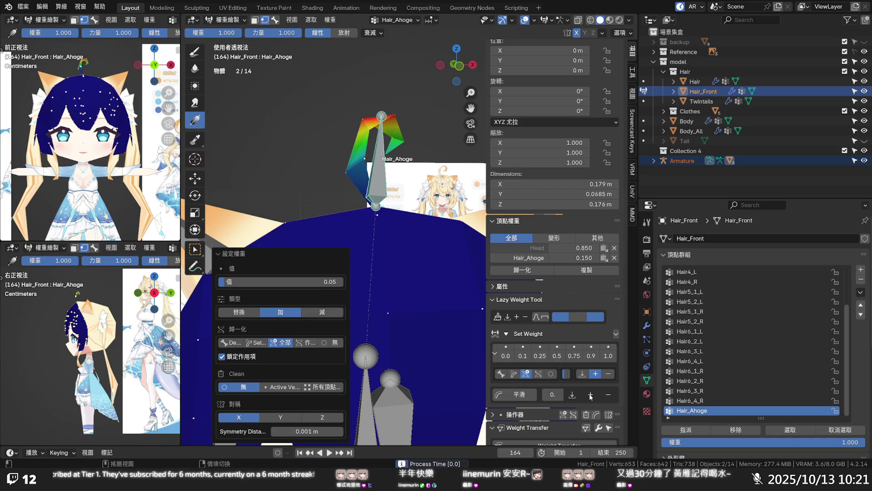
pyautogui.click(591, 395)
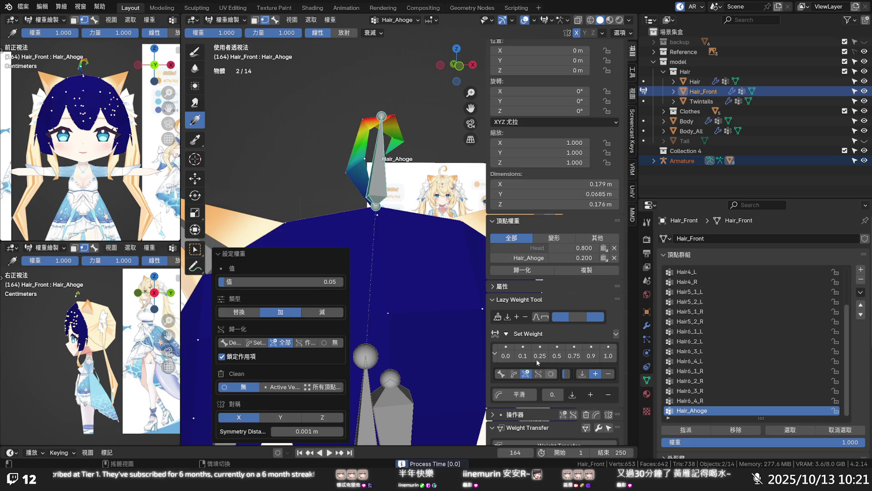
pyautogui.click(377, 218)
pyautogui.moveTo(386, 221)
pyautogui.mouseDown(button='middle')
pyautogui.moveTo(308, 240)
pyautogui.moveTo(391, 234)
pyautogui.moveTo(381, 189)
pyautogui.mouseUp(button='middle')
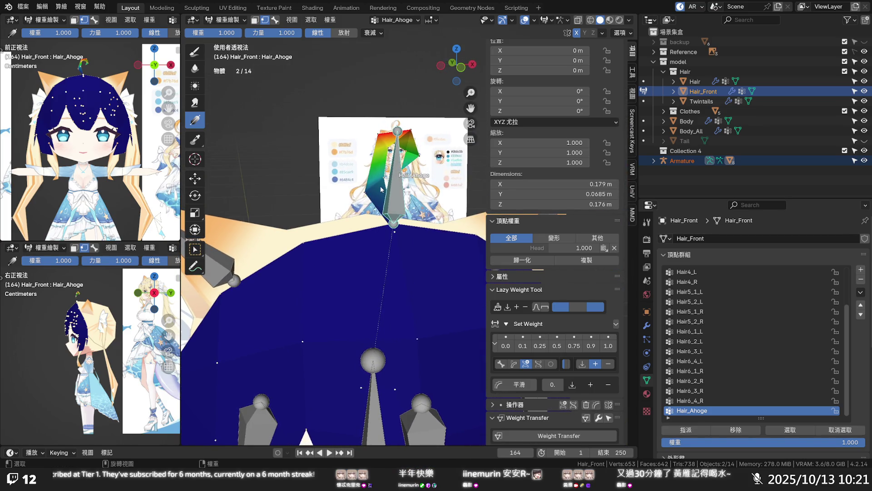
# - Paint Hair_Ahoge weight onto the ahoge, setting a vertex's Hair_Ahoge to 0.7 and editing its Head weight
pyautogui.click(372, 194)
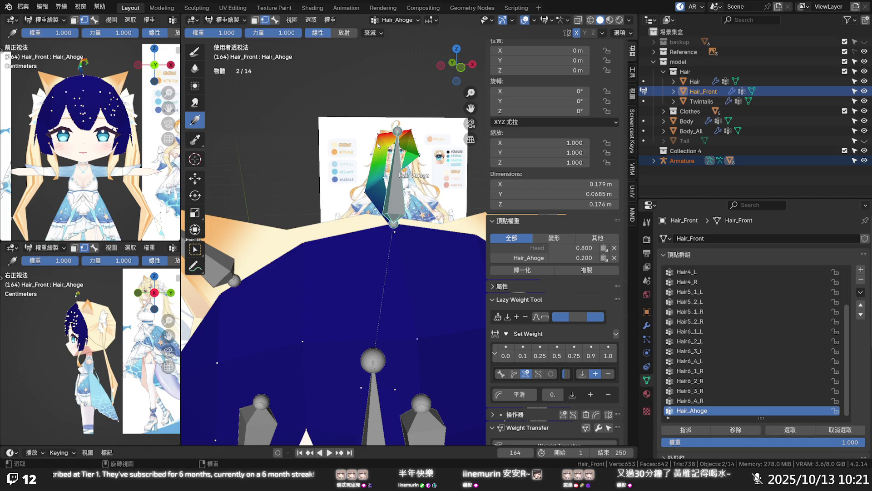
pyautogui.click(388, 152)
pyautogui.click(581, 262)
pyautogui.write('0.7')
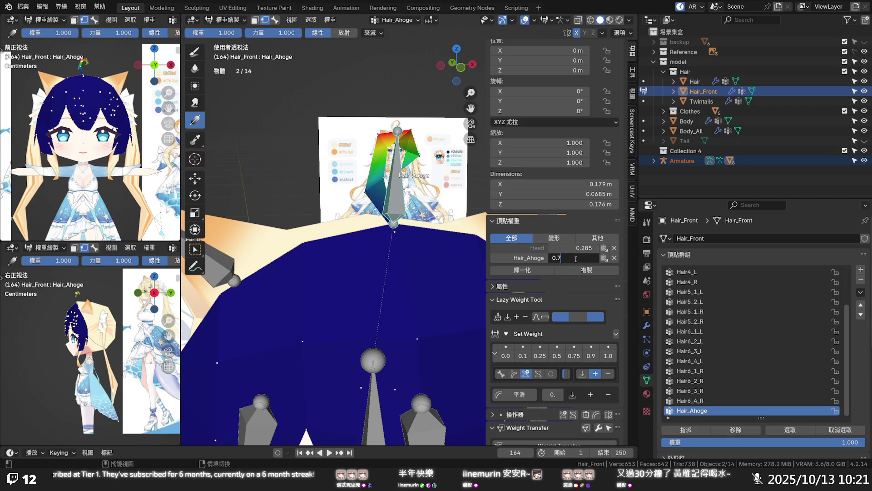
pyautogui.press('Return')
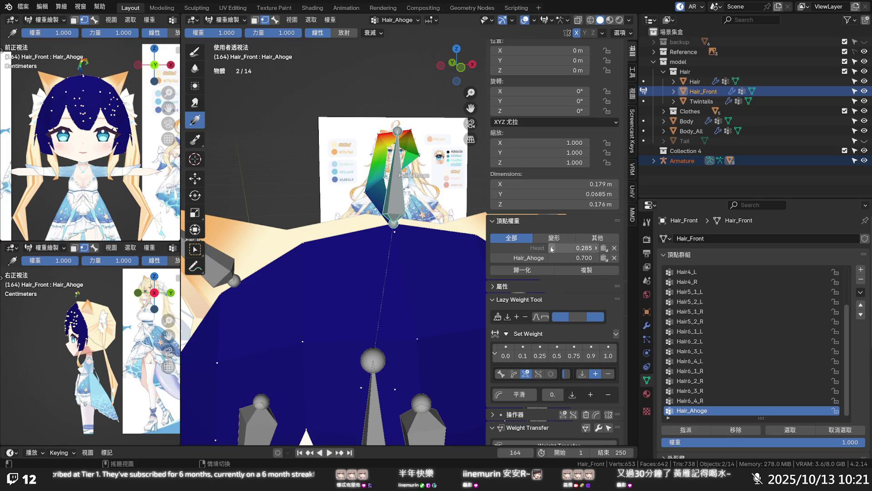
pyautogui.click(592, 248)
pyautogui.write('0.')
pyautogui.press('Return')
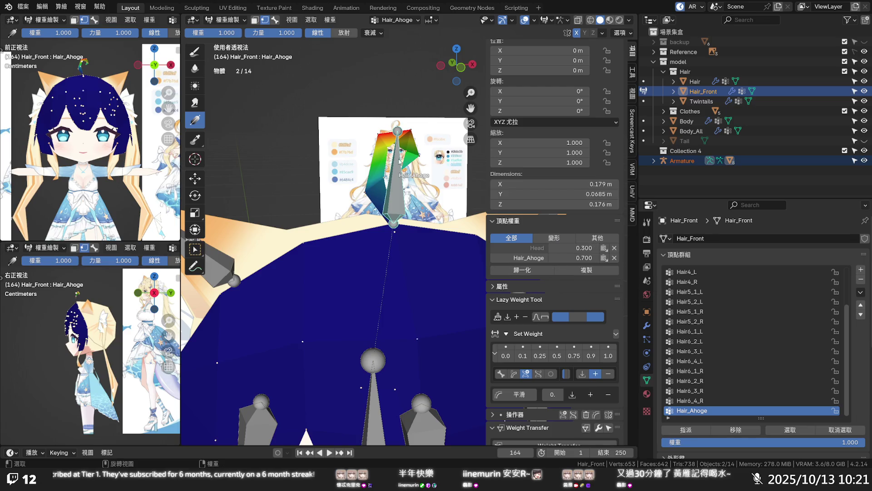
# - Inspect weights on several ahoge vertices, then switch to box selection and enable bone selection masking
pyautogui.moveTo(399, 150)
pyautogui.mouseDown(button='middle')
pyautogui.moveTo(407, 146)
pyautogui.moveTo(390, 117)
pyautogui.mouseUp(button='middle')
pyautogui.click(393, 127)
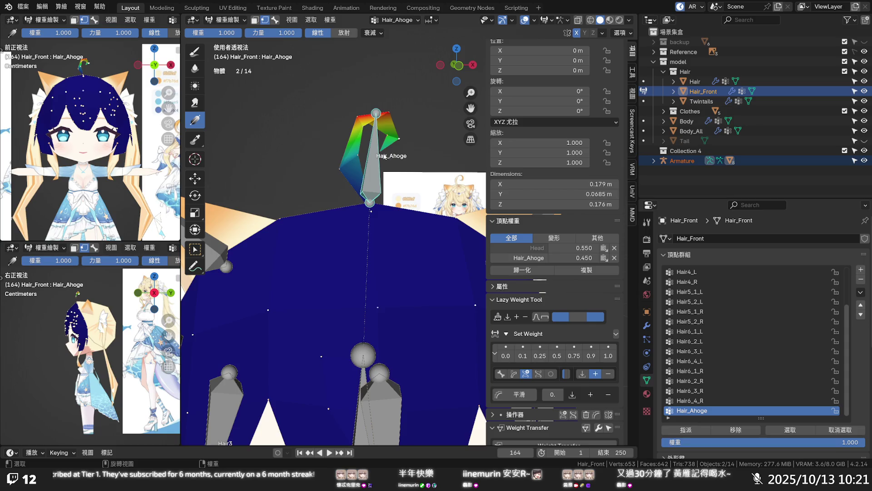
pyautogui.click(387, 137)
pyautogui.click(376, 155)
pyautogui.click(196, 249)
pyautogui.click(275, 20)
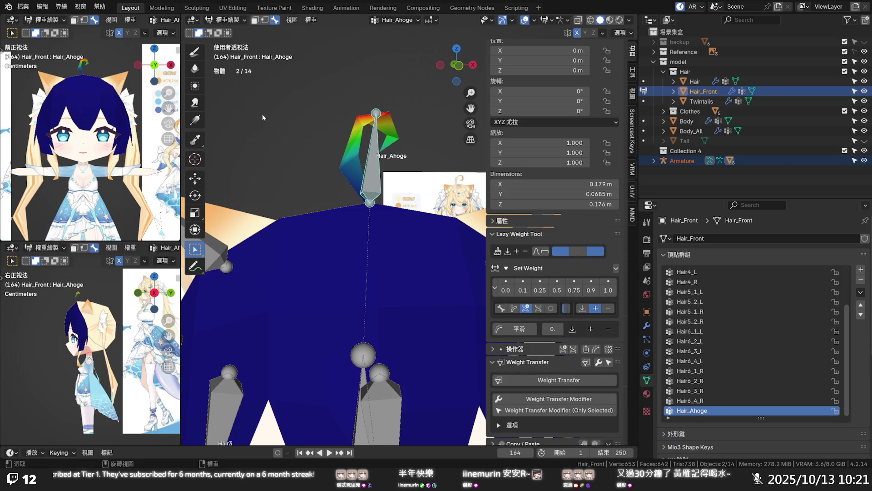
# - Rotate the Hair_Ahoge bone to test the hair bend, rotate it back upright, and return to Object Mode
pyautogui.click(195, 196)
pyautogui.moveTo(386, 169)
pyautogui.mouseDown()
pyautogui.moveTo(393, 186)
pyautogui.moveTo(388, 155)
pyautogui.moveTo(402, 172)
pyautogui.mouseUp()
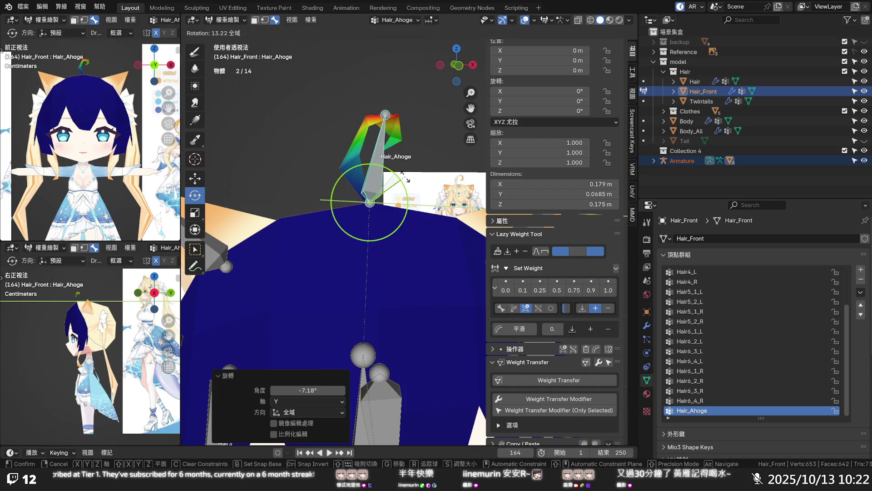
pyautogui.moveTo(402, 173); pyautogui.dragTo(377, 118)
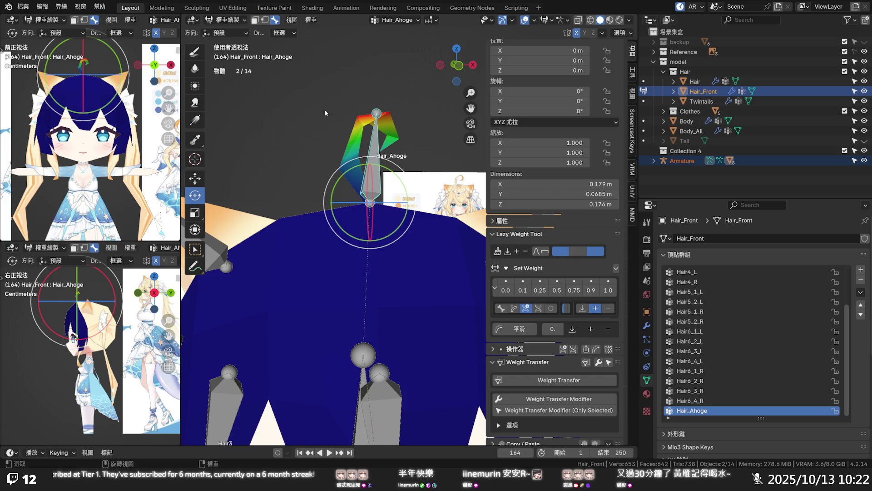
pyautogui.click(222, 22)
pyautogui.click(229, 28)
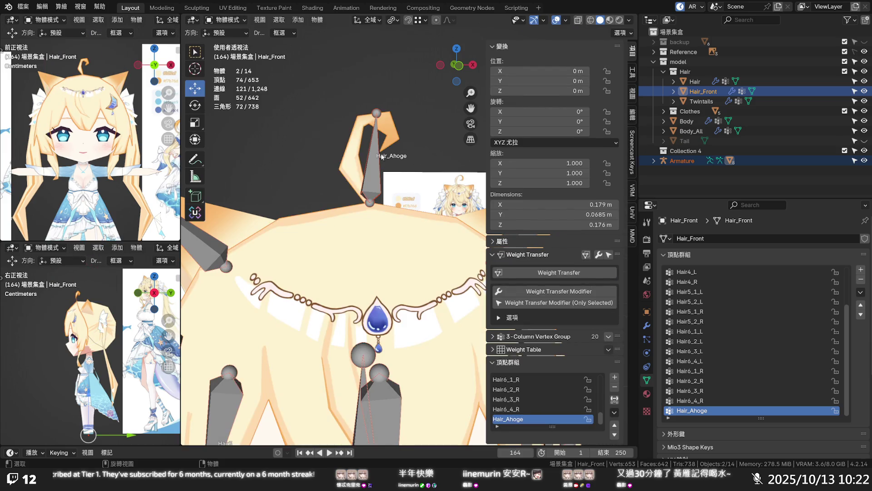
# - In the armature's Edit Mode with snapping on, shift the Hair_Ahoge tail slightly left
pyautogui.click(373, 167)
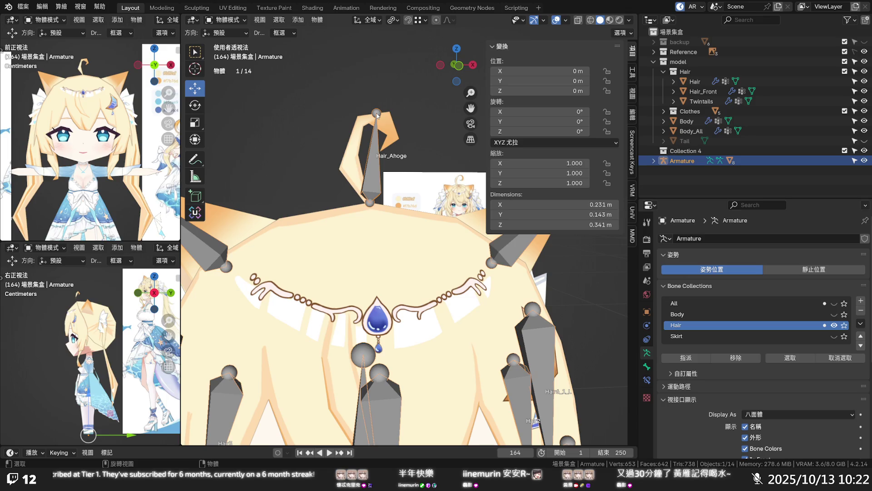
pyautogui.press('Tab')
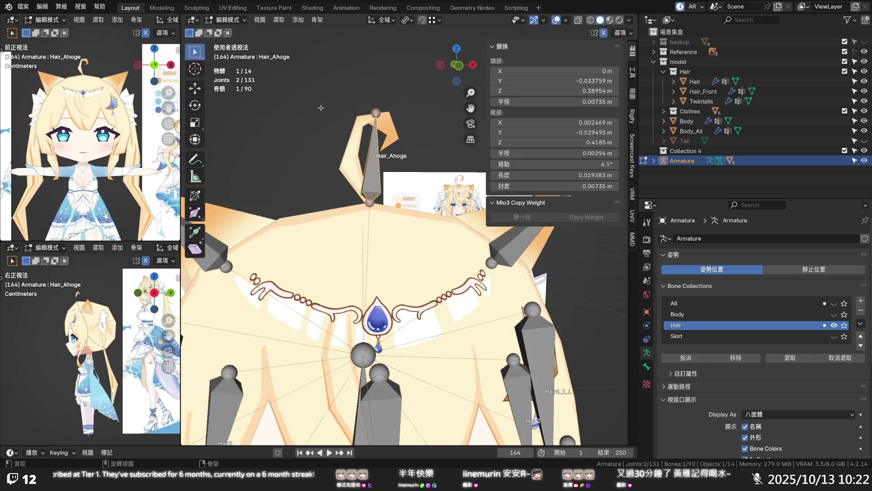
pyautogui.click(423, 21)
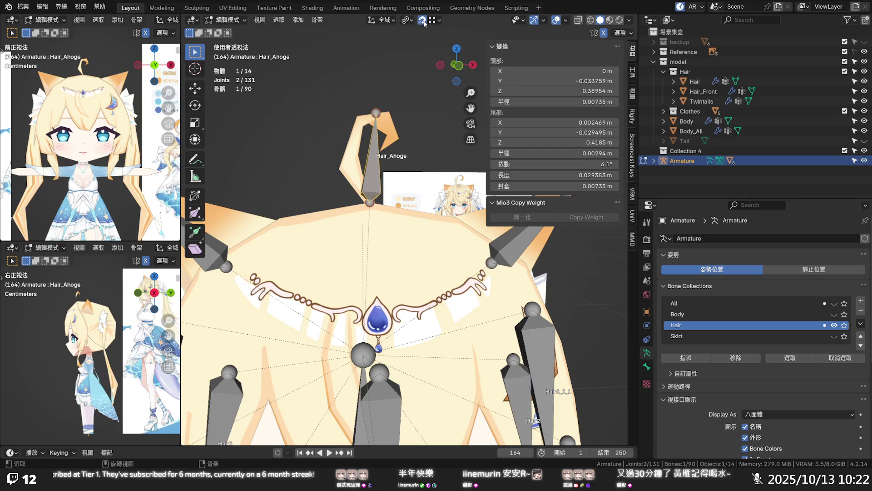
pyautogui.click(375, 113)
pyautogui.moveTo(375, 113); pyautogui.dragTo(358, 116)
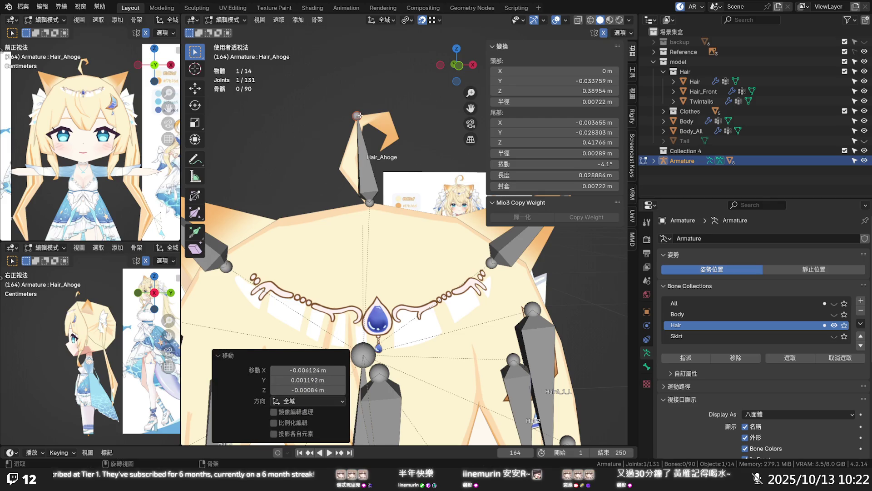
# - Extrude a new bone from the Hair_Ahoge tip and return to Object Mode
pyautogui.press('e')
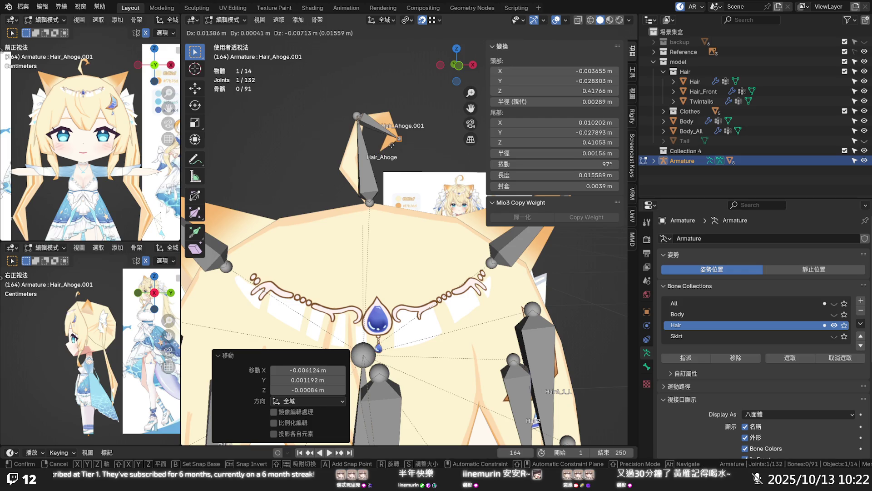
pyautogui.click(392, 144)
pyautogui.moveTo(386, 145); pyautogui.dragTo(378, 161, button='middle')
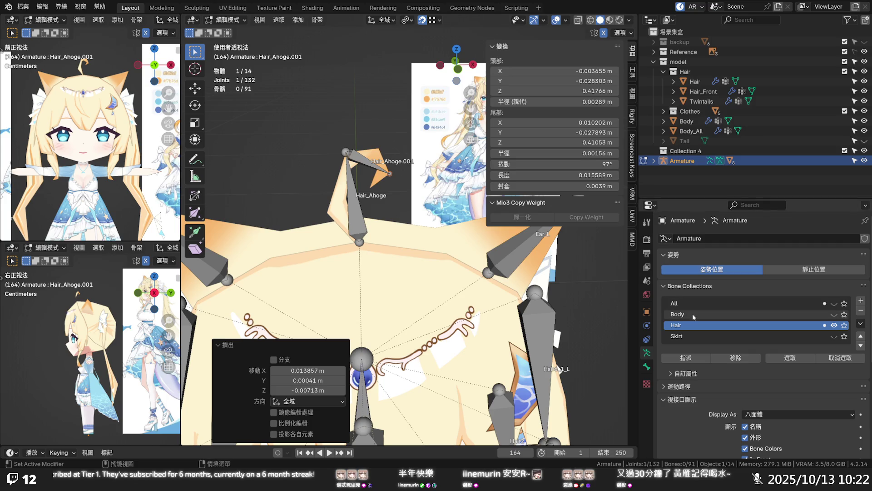
pyautogui.scroll(-2, 672, 318)
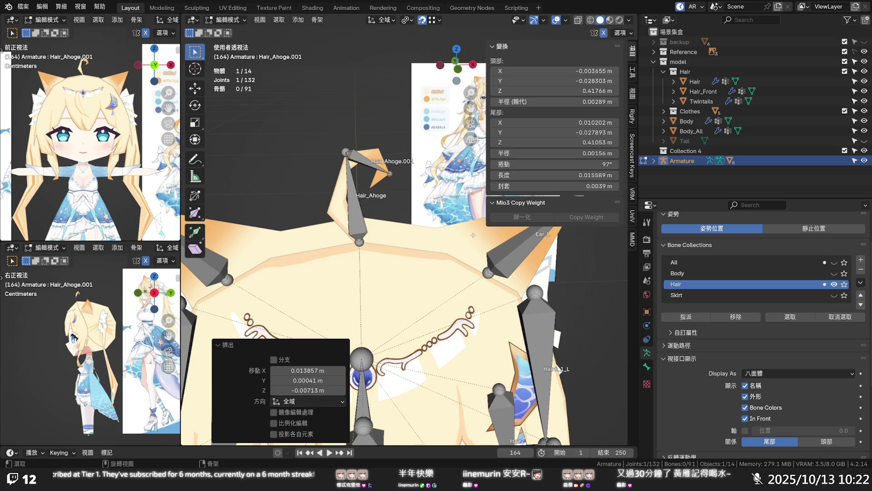
pyautogui.scroll(-2, 473, 235)
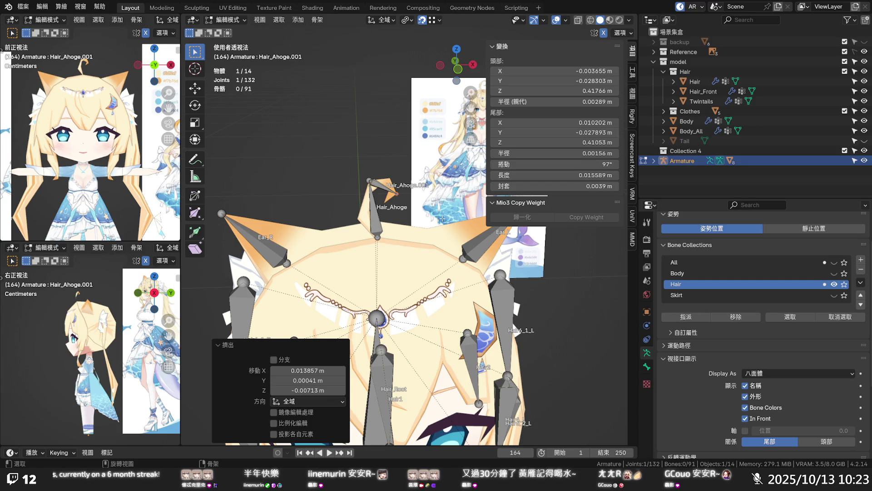
pyautogui.scroll(4, 415, 200)
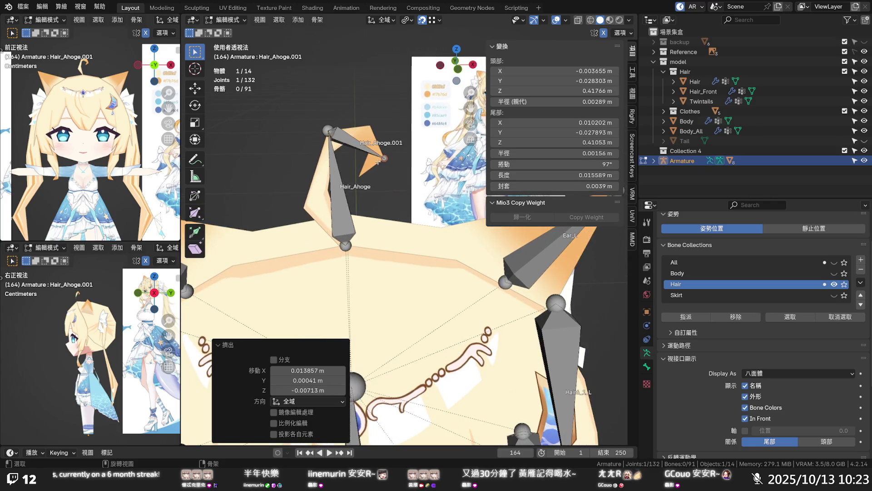
pyautogui.press('Tab')
pyautogui.click(374, 145)
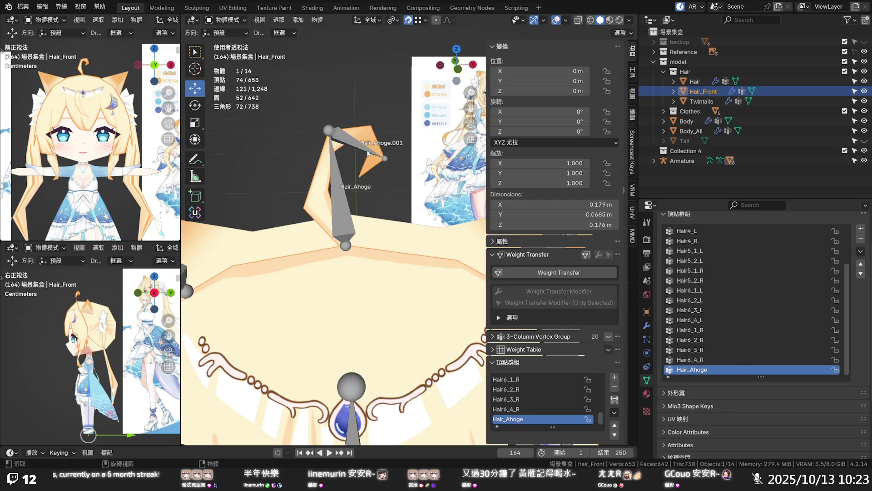
# - Rename the extruded bone, replacing its .001 suffix with an underscore-numbered name
pyautogui.click(368, 153)
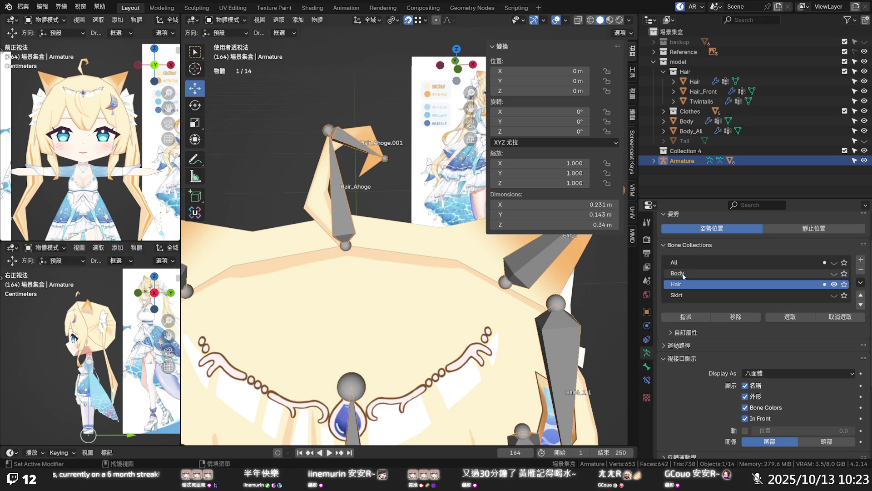
pyautogui.click(647, 366)
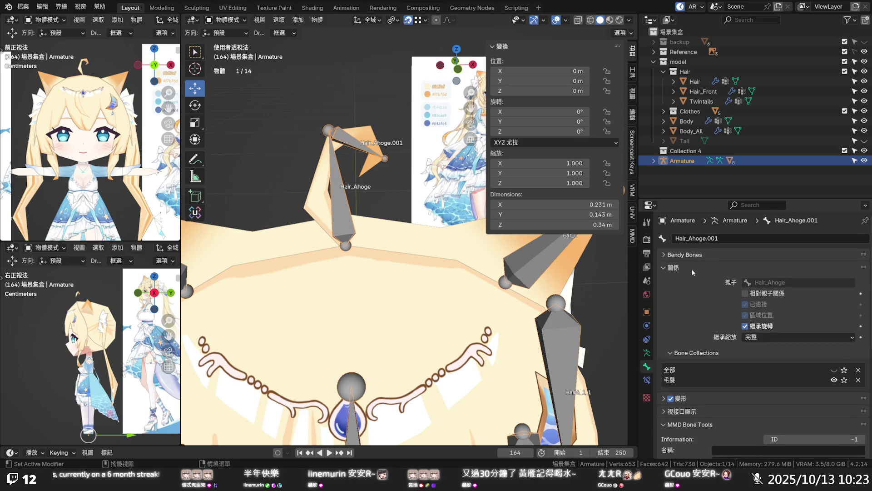
pyautogui.click(725, 239)
pyautogui.press('End')
pyautogui.hotkey('shift', 'Left')
pyautogui.hotkey('shift', 'Left')
pyautogui.hotkey('shift', 'Left')
pyautogui.write('_')
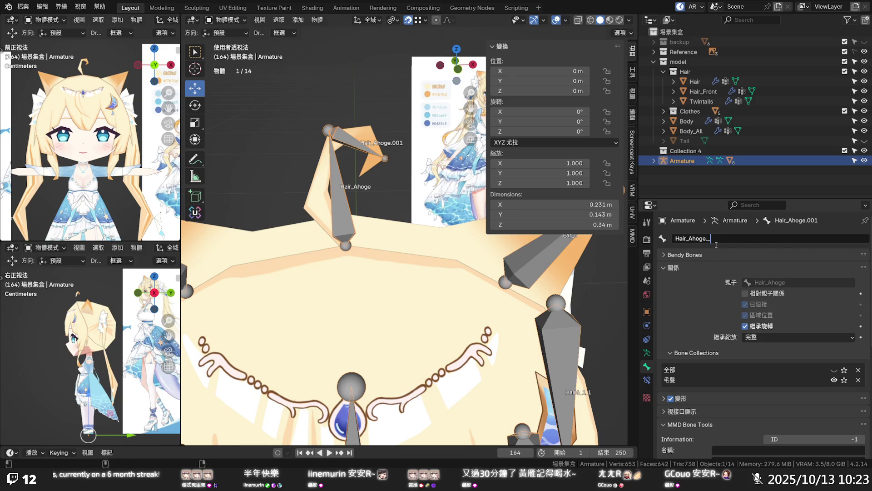
pyautogui.press('BackSpace')
pyautogui.write('.')
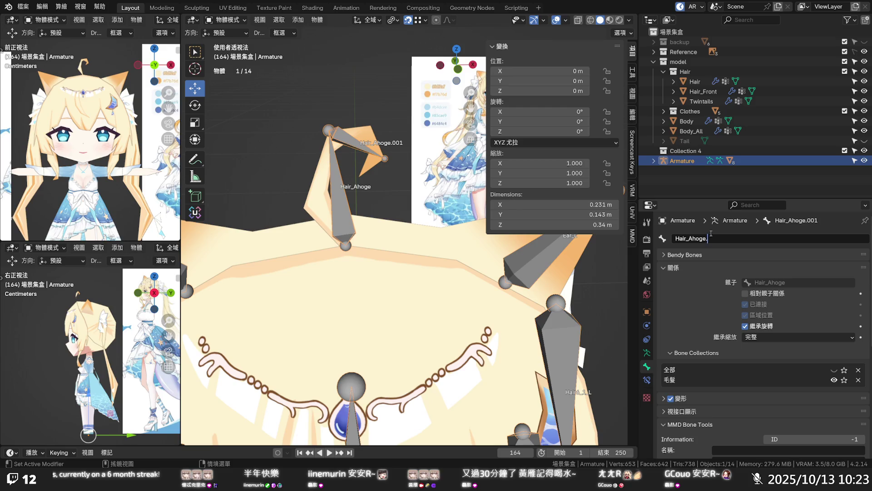
pyautogui.press('BackSpace')
pyautogui.write('_1')
pyautogui.press('Return')
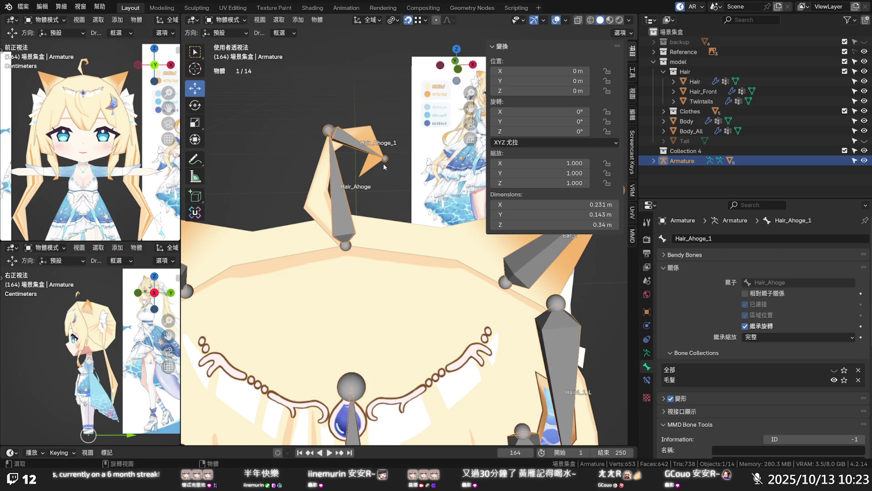
# - Back in the armature's Edit Mode, give the original ahoge bone the temporary name Hair_Ahoge_
pyautogui.scroll(-3, 404, 210)
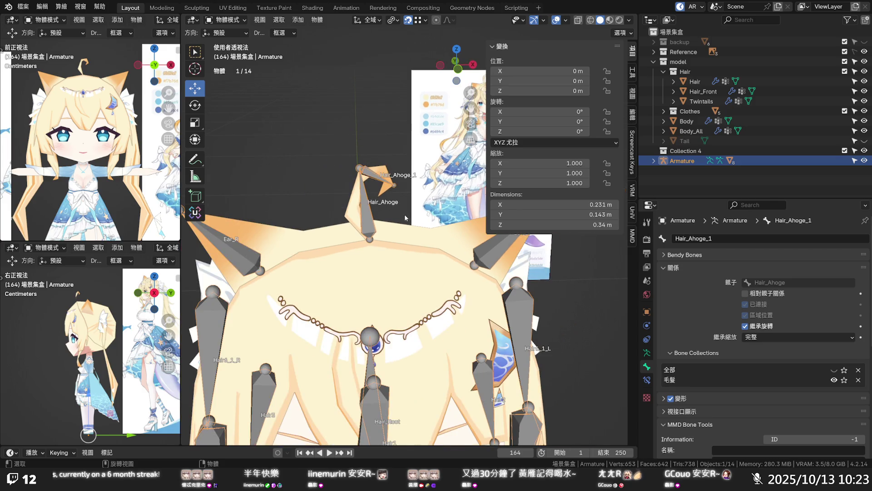
pyautogui.scroll(-1, 405, 218)
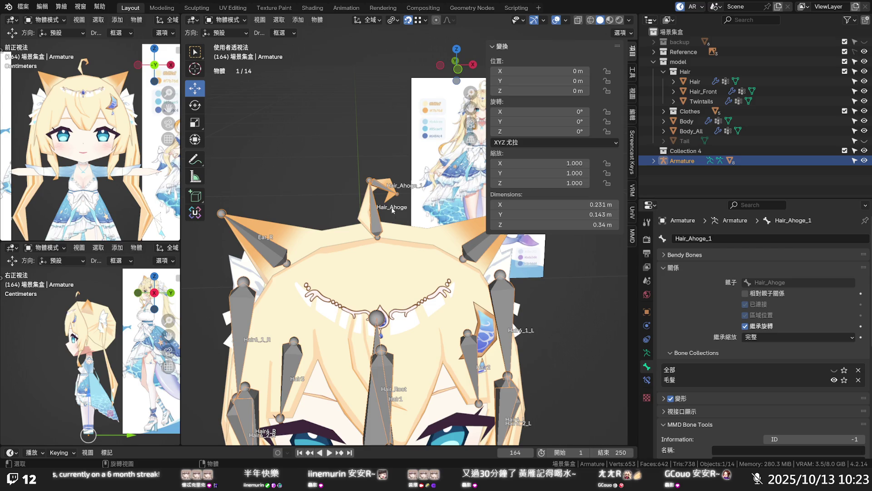
pyautogui.hotkey('alt', 'a')
pyautogui.click(383, 212)
pyautogui.hotkey('alt', 'a')
pyautogui.click(378, 218)
pyautogui.press('Tab')
pyautogui.click(377, 219)
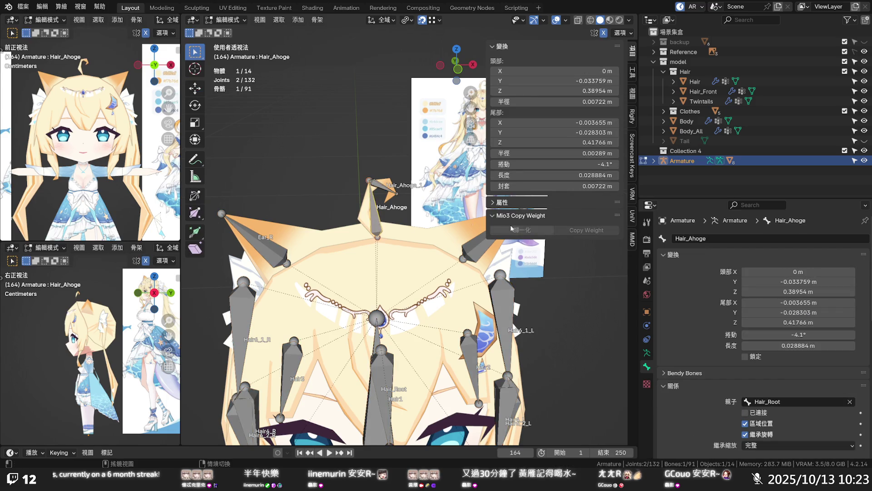
pyautogui.click(714, 239)
pyautogui.write('_')
pyautogui.press('Return')
# - Name the upper ahoge bone Hair_Ahoge_2 and the lower one Hair_Ahoge_1, then leave Edit Mode
pyautogui.click(398, 188)
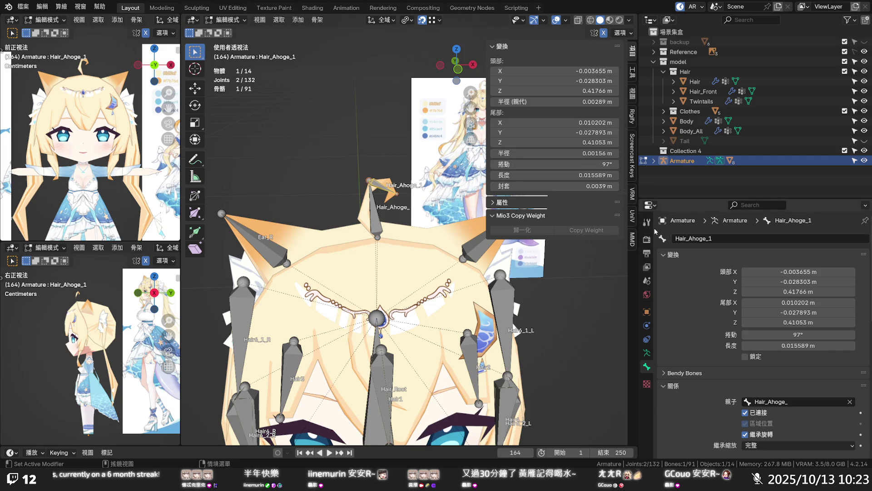
pyautogui.click(718, 239)
pyautogui.write('2')
pyautogui.press('Return')
pyautogui.click(379, 216)
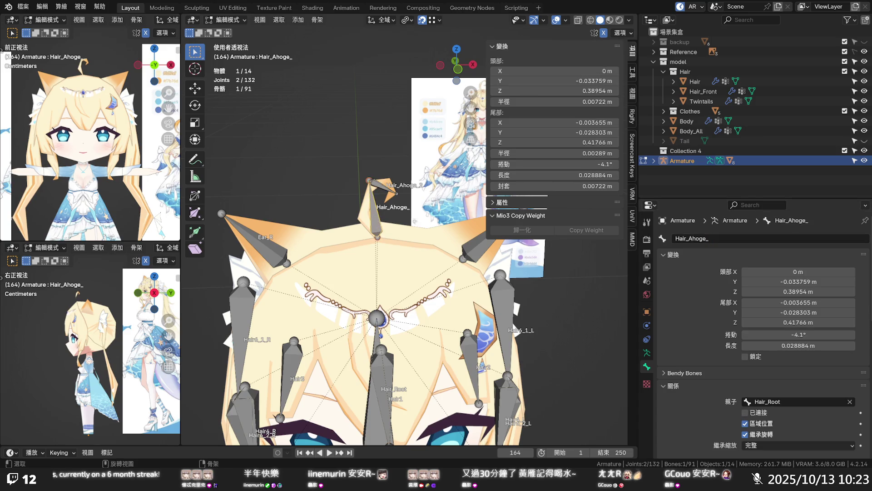
pyautogui.click(718, 239)
pyautogui.press('Return')
pyautogui.press('Tab')
# - Make Hair_Front active alongside the armature and switch it to Weight Paint mode
pyautogui.click(375, 219)
pyautogui.keyDown('shift'); pyautogui.click(375, 219); pyautogui.keyUp('shift')
pyautogui.keyDown('shift'); pyautogui.click(369, 214); pyautogui.keyUp('shift')
pyautogui.press('Tab')
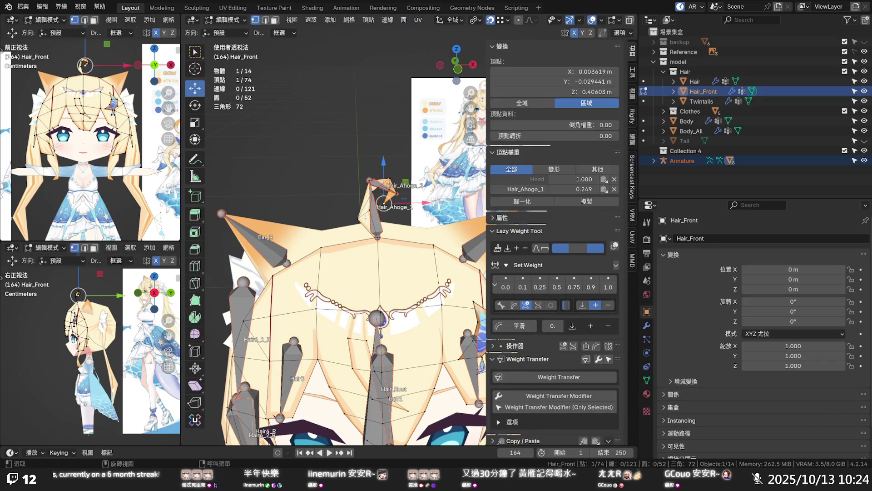
pyautogui.click(226, 20)
pyautogui.click(227, 69)
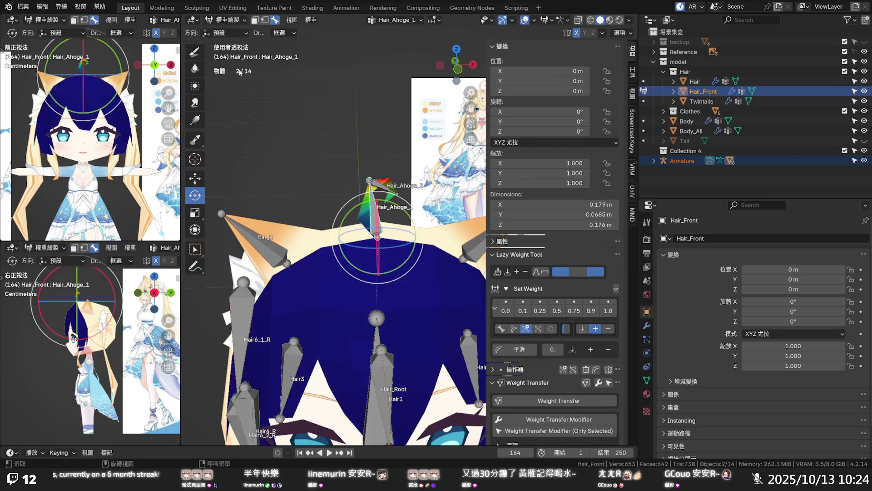
pyautogui.scroll(4, 366, 203)
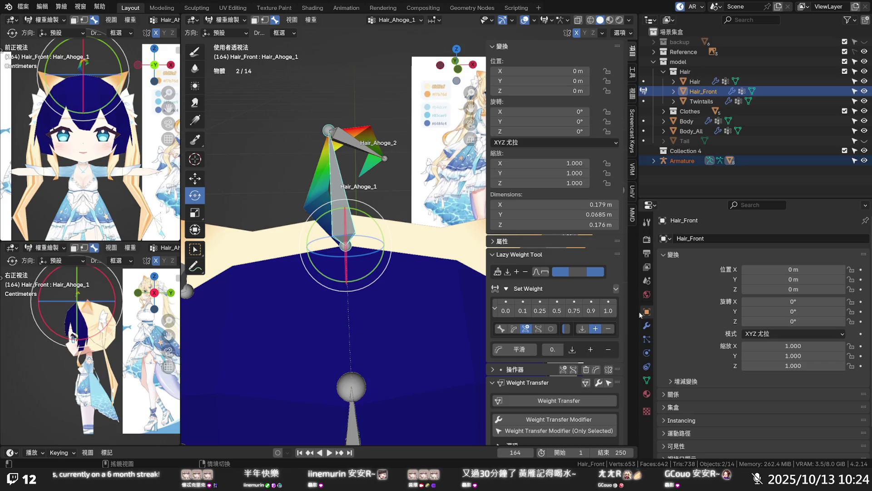
# - Add a new vertex group to Hair_Front and name it Hair_Ahoge_2
pyautogui.click(647, 380)
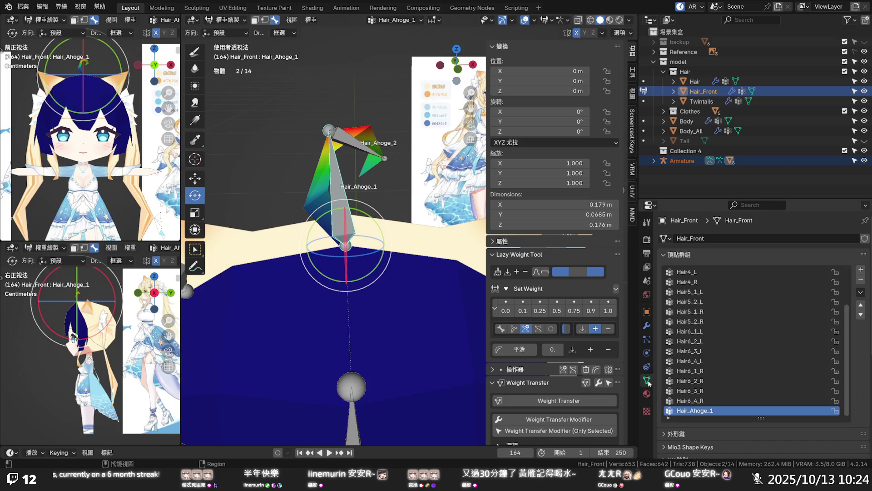
pyautogui.click(860, 269)
pyautogui.doubleClick(691, 400)
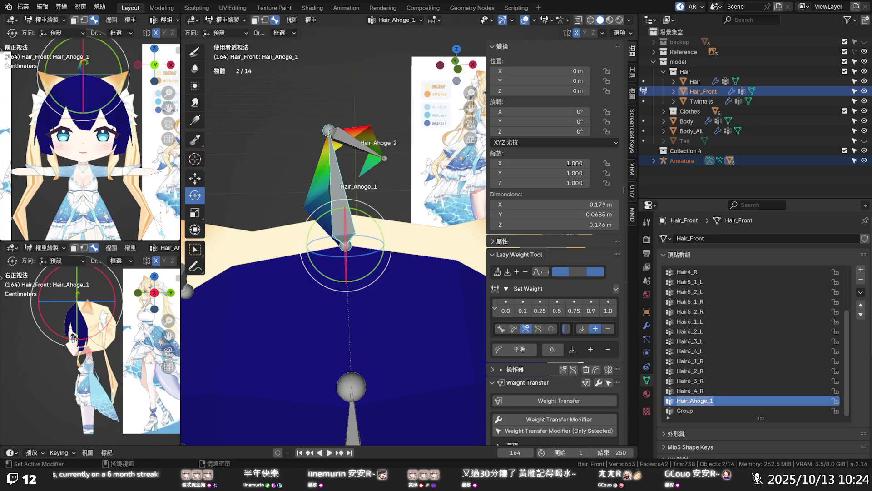
pyautogui.hotkey('ctrl', 'c')
pyautogui.keyDown('ctrl'); pyautogui.click(693, 410); pyautogui.keyUp('ctrl')
pyautogui.hotkey('ctrl', 'v')
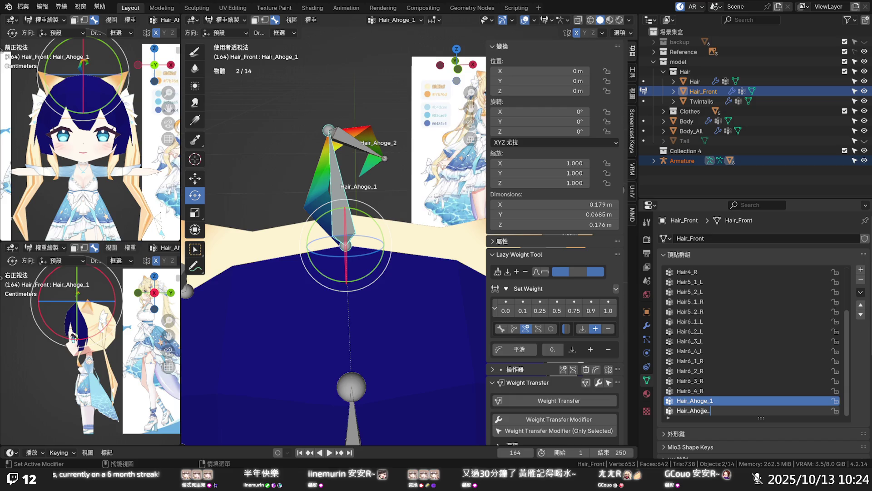
pyautogui.write('2')
pyautogui.press('Return')
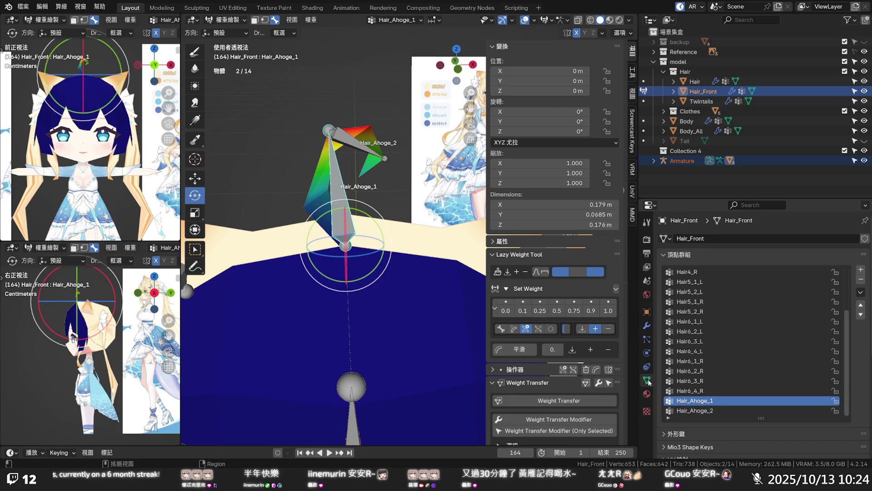
# - Compare Hair_Ahoge_2 and Hair_Ahoge_1 weights, then enable vertex selection masking on Hair_Front alone
pyautogui.keyDown('ctrl'); pyautogui.click(362, 152); pyautogui.keyUp('ctrl')
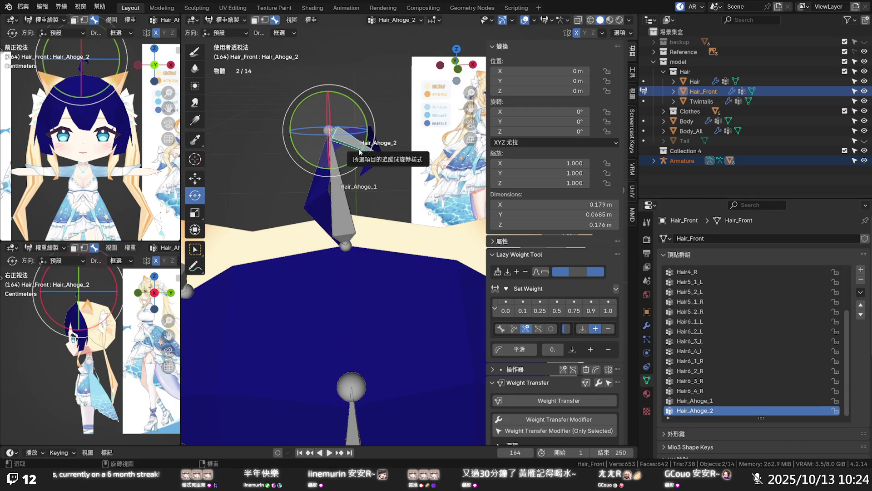
pyautogui.keyDown('ctrl'); pyautogui.click(367, 154); pyautogui.keyUp('ctrl')
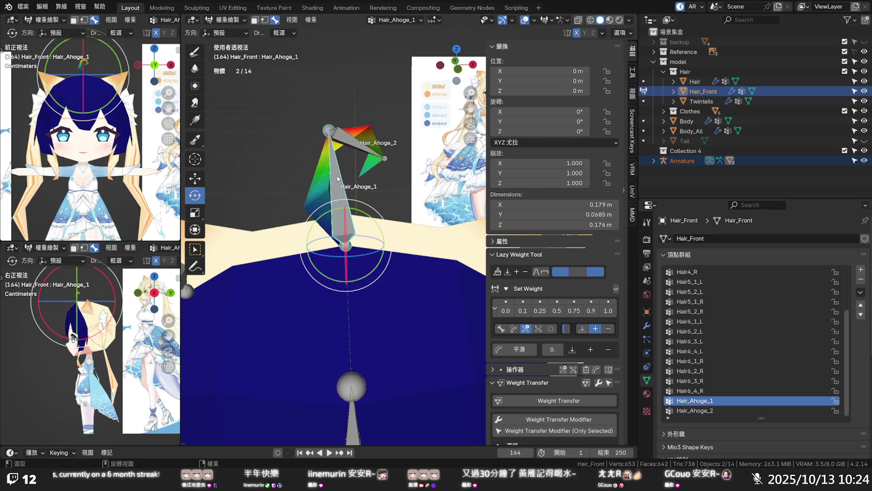
pyautogui.keyDown('ctrl'); pyautogui.click(369, 153); pyautogui.keyUp('ctrl')
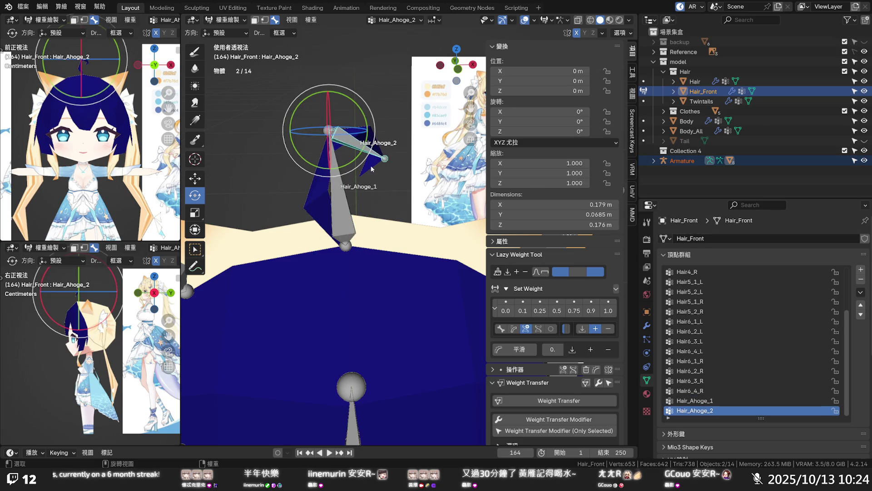
pyautogui.keyDown('ctrl'); pyautogui.click(366, 172); pyautogui.keyUp('ctrl')
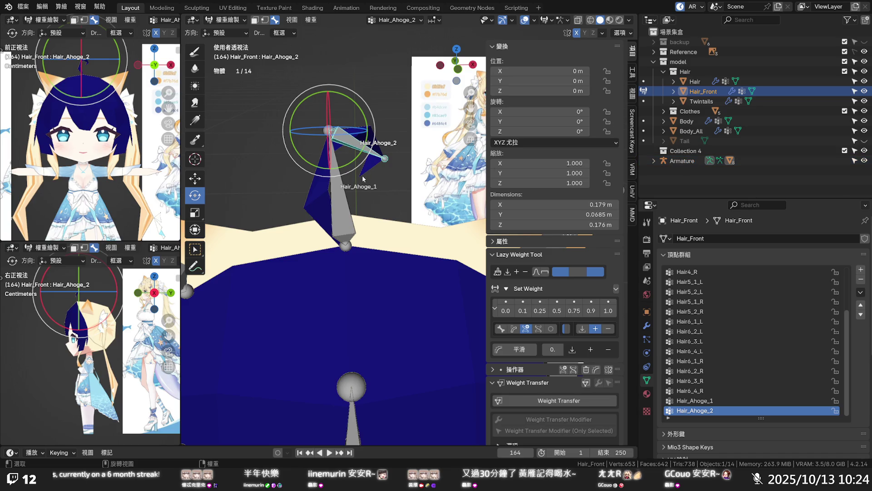
pyautogui.click(263, 21)
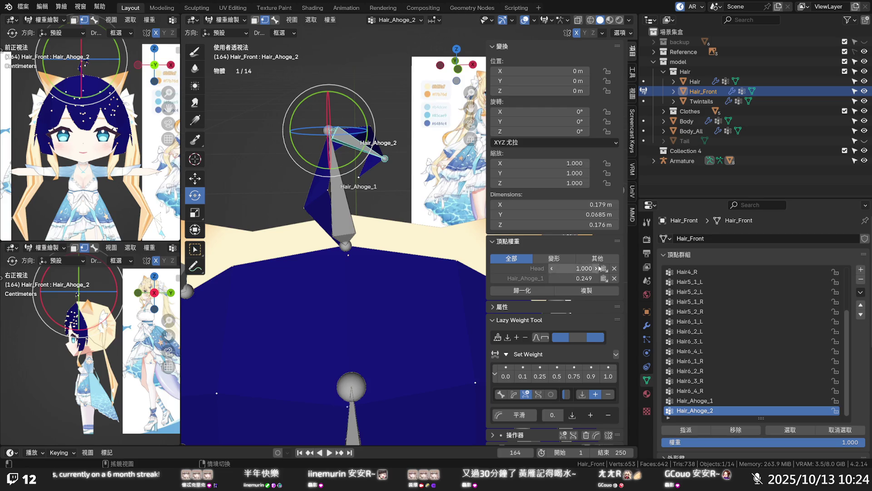
# - Strip the Head weight from the ahoge tip vertices and set them fully to Hair_Ahoge_2 (1.0)
pyautogui.click(614, 268)
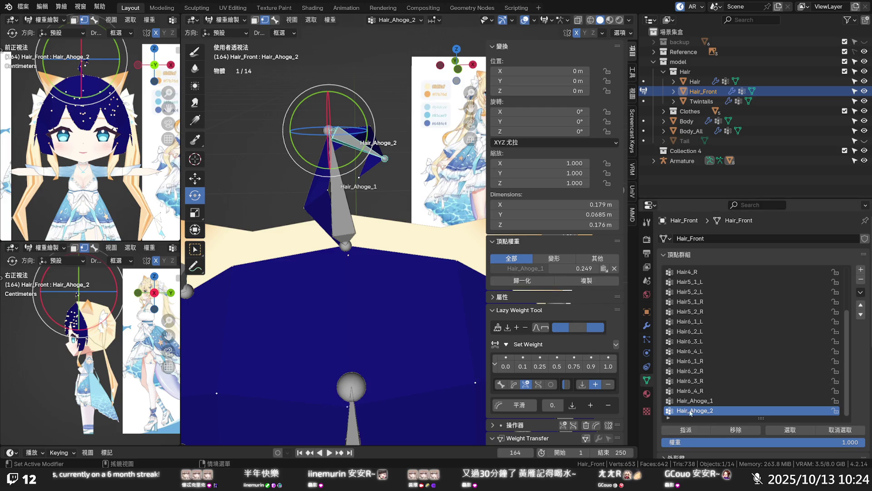
pyautogui.click(609, 367)
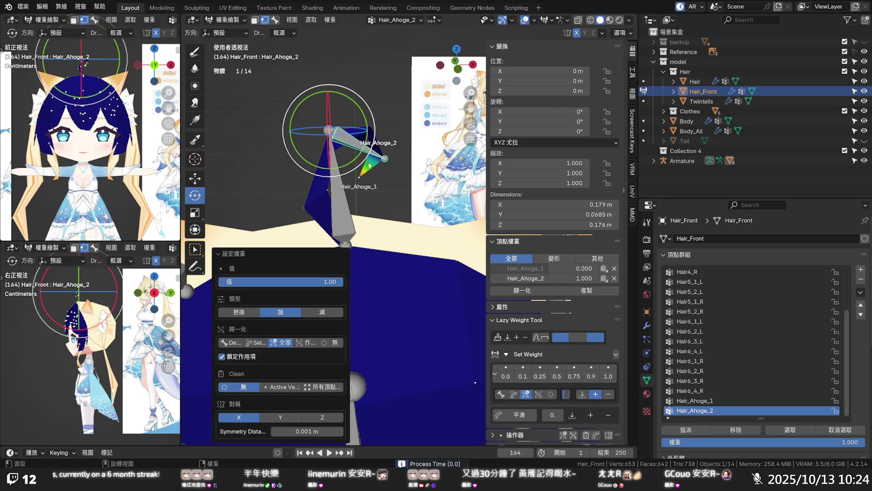
pyautogui.click(384, 159)
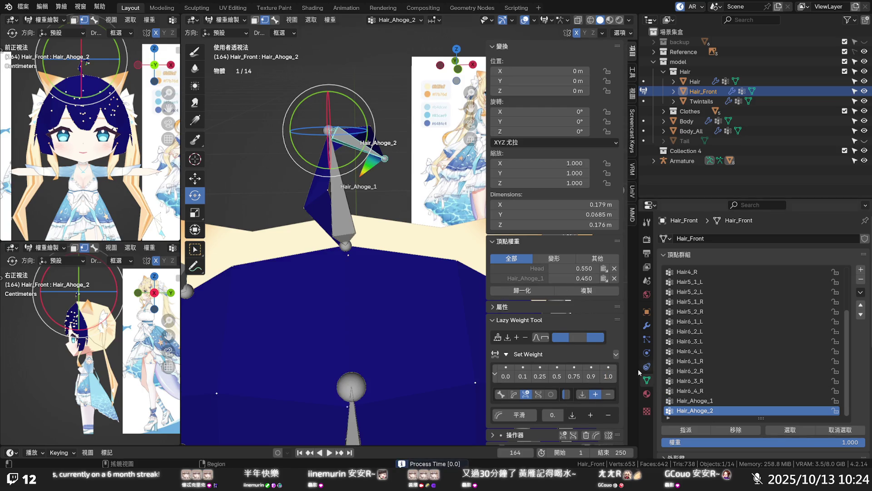
pyautogui.click(608, 376)
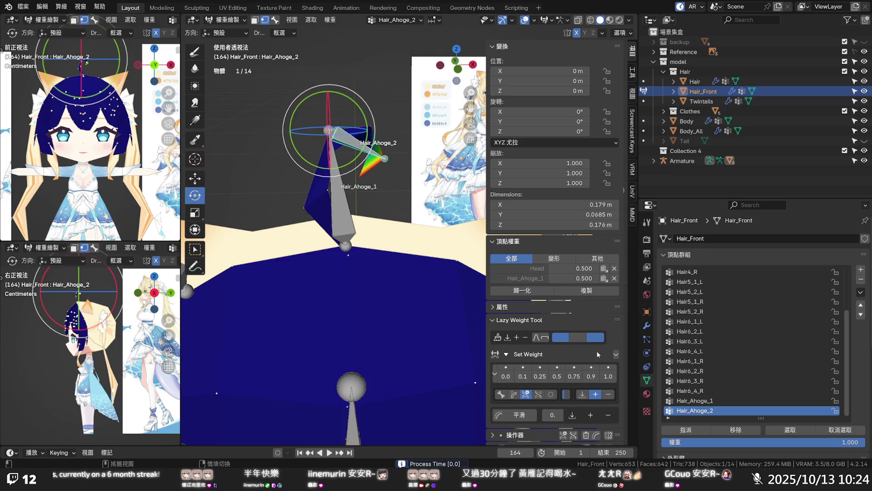
# - Blend the joint vertices 0.5 between Hair_Ahoge_1 and Hair_Ahoge_2, removing Head, then enter Edit Mode
pyautogui.click(372, 134)
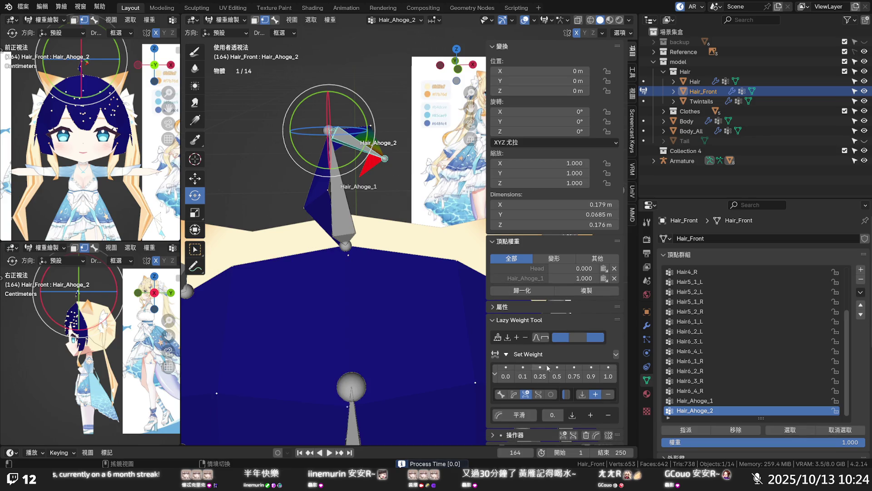
pyautogui.click(557, 375)
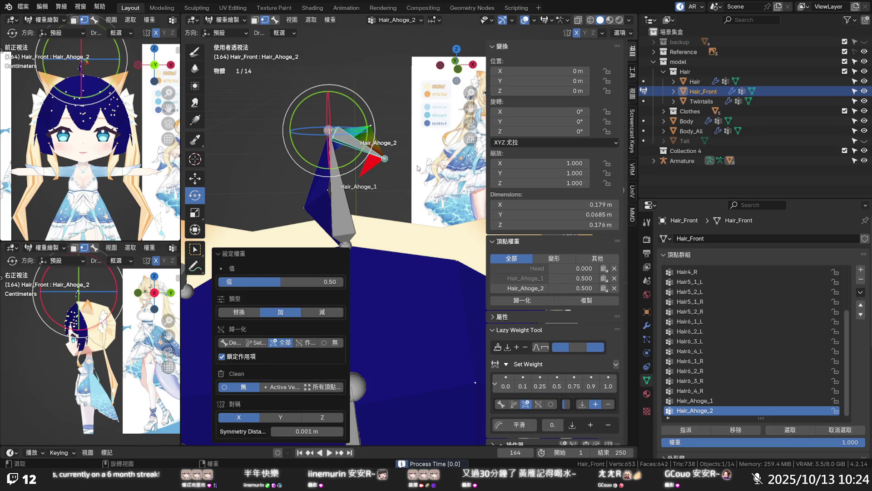
pyautogui.click(378, 148)
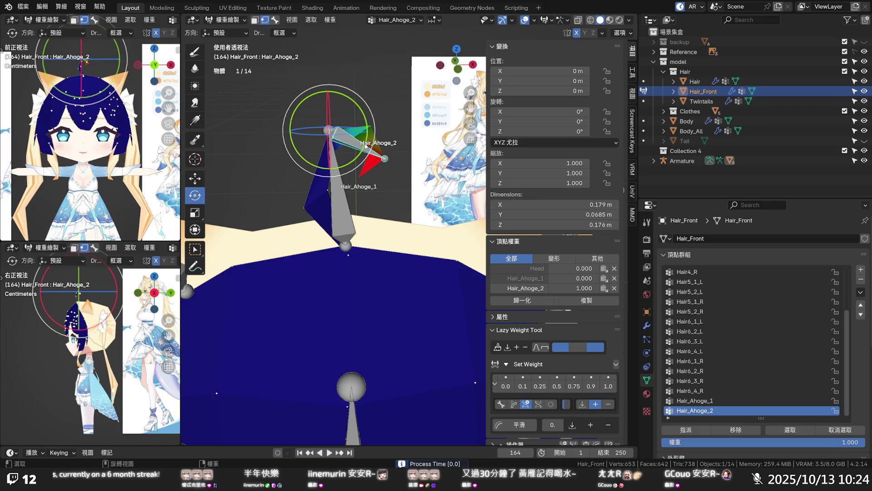
pyautogui.click(615, 268)
pyautogui.click(560, 373)
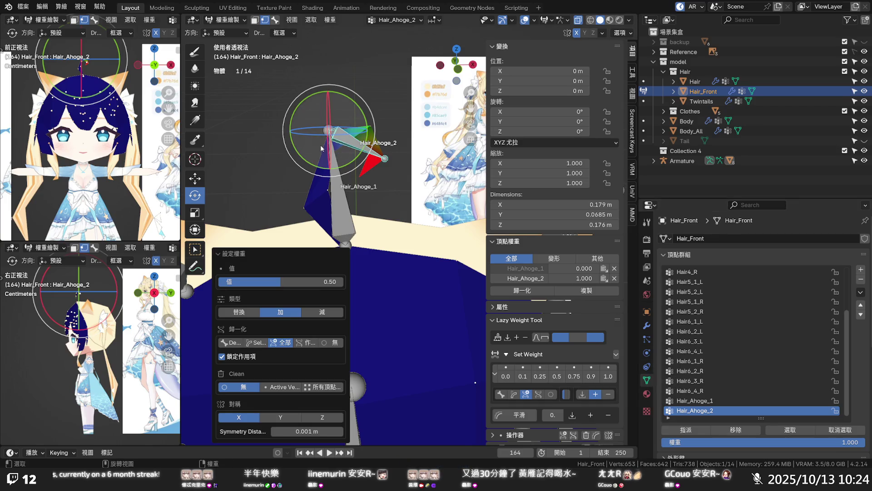
pyautogui.scroll(-1, 299, 116)
pyautogui.press('Tab')
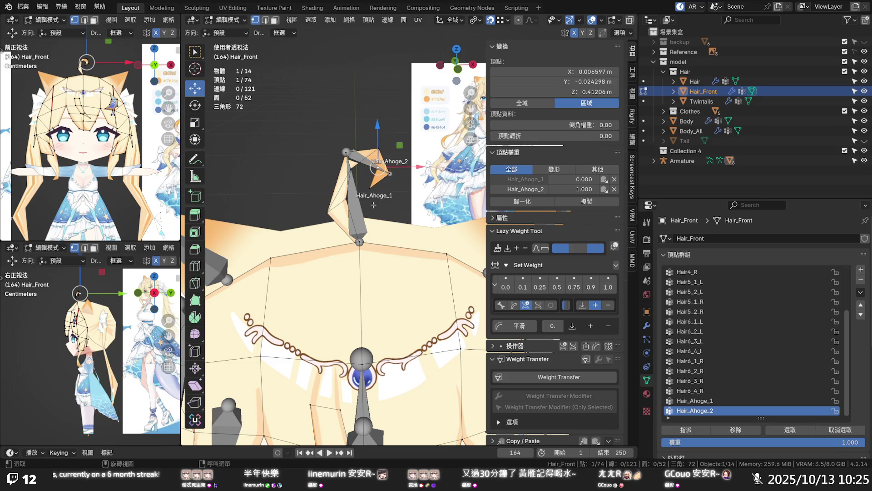
# - In Object Mode, set the armature's Viewport Display to show bones as Stick
pyautogui.click(226, 19)
pyautogui.click(222, 30)
pyautogui.click(361, 214)
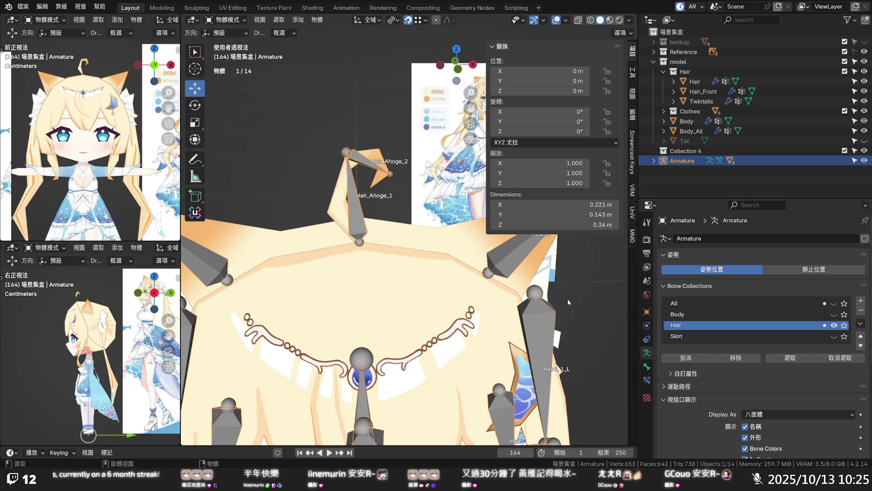
pyautogui.click(754, 414)
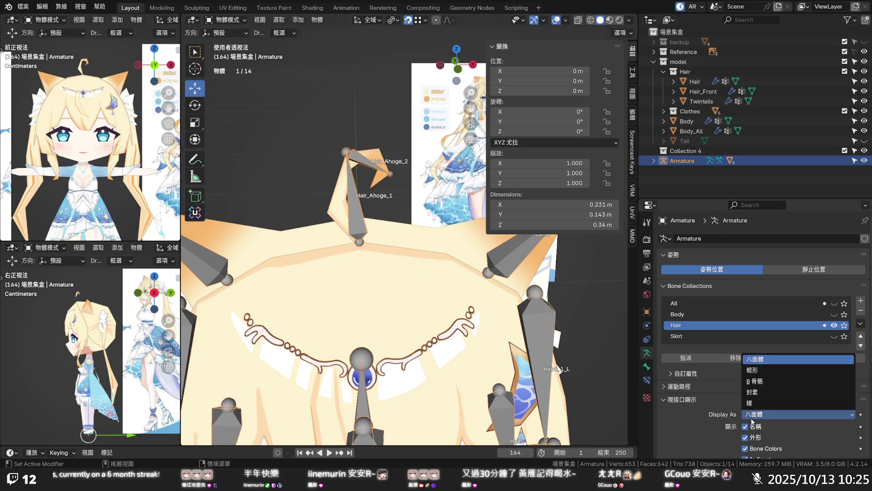
pyautogui.click(754, 372)
# - Select Hair_Front and put it back into Weight Paint mode
pyautogui.scroll(3, 406, 220)
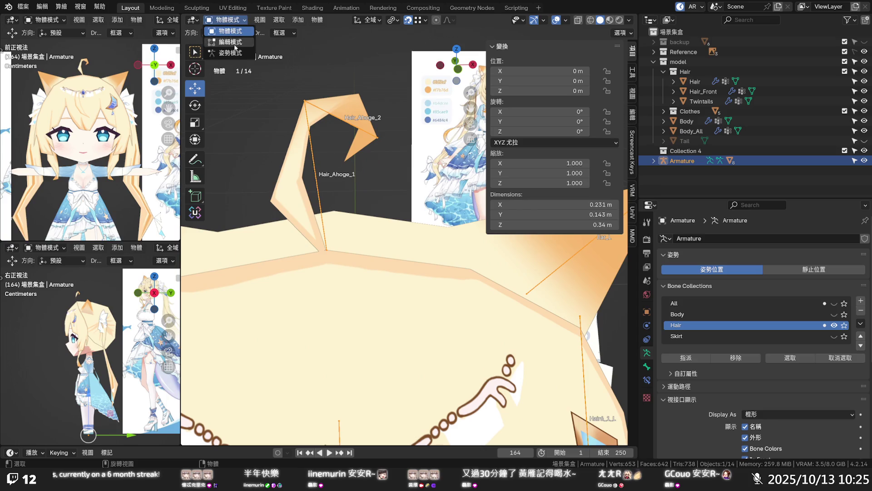
pyautogui.keyDown('shift'); pyautogui.click(301, 156); pyautogui.keyUp('shift')
pyautogui.press('Tab')
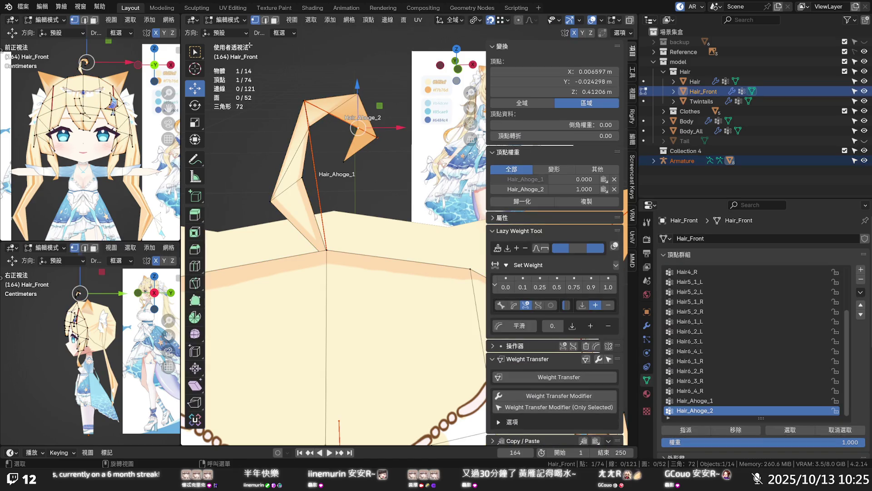
pyautogui.click(225, 20)
pyautogui.click(241, 78)
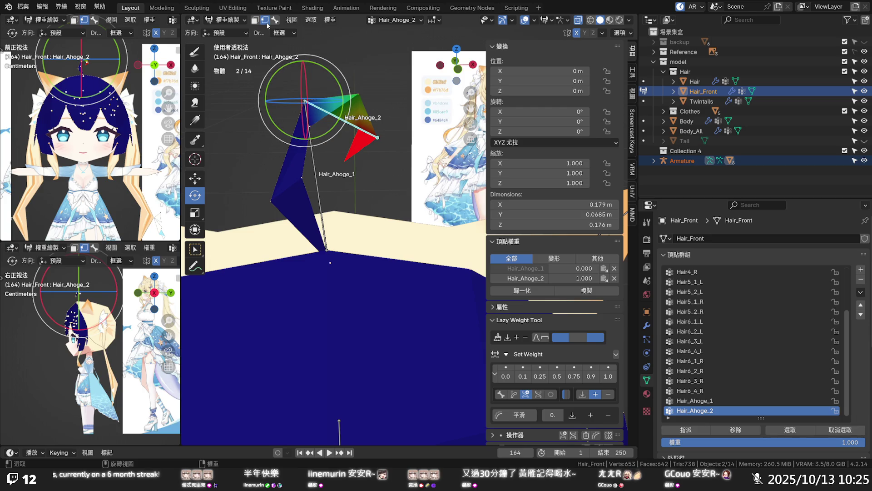
# - Make Hair_Ahoge_1 the active bone and compare the Hair_Ahoge_1 and Hair_Ahoge_2 weights on the mesh
pyautogui.press('3')
pyautogui.click(314, 148)
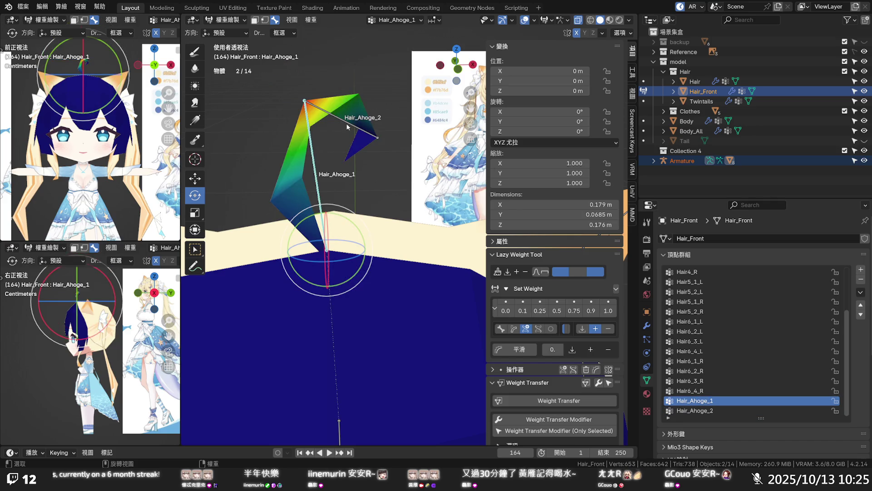
pyautogui.click(305, 102)
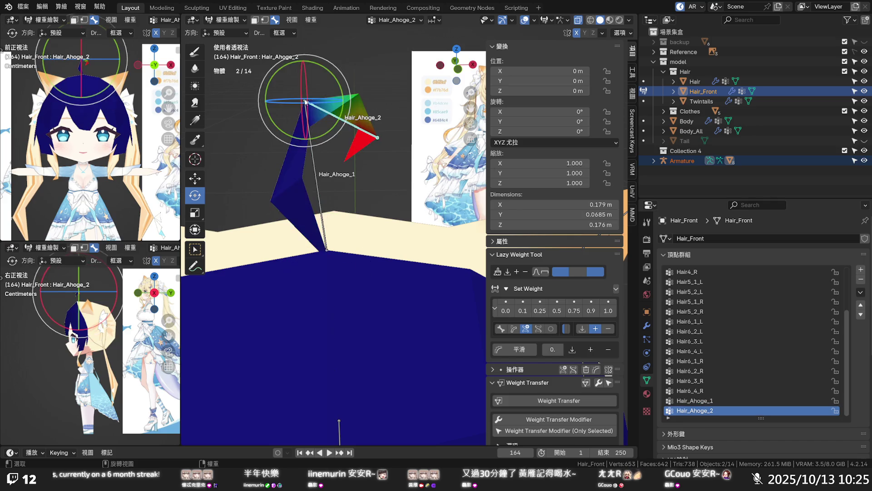
pyautogui.click(306, 101)
pyautogui.click(305, 102)
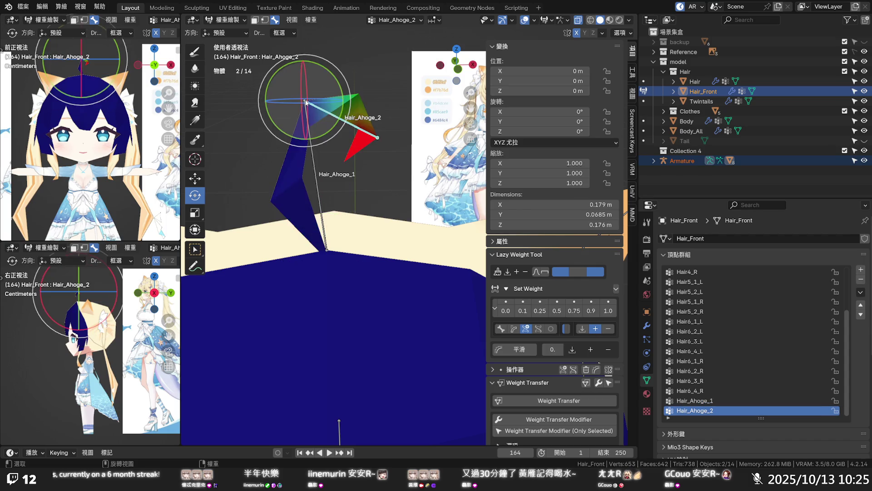
pyautogui.click(265, 20)
# - Split one ahoge vertex 0.5 between the bones and set another, with Head removed, to 0.75
pyautogui.click(297, 83)
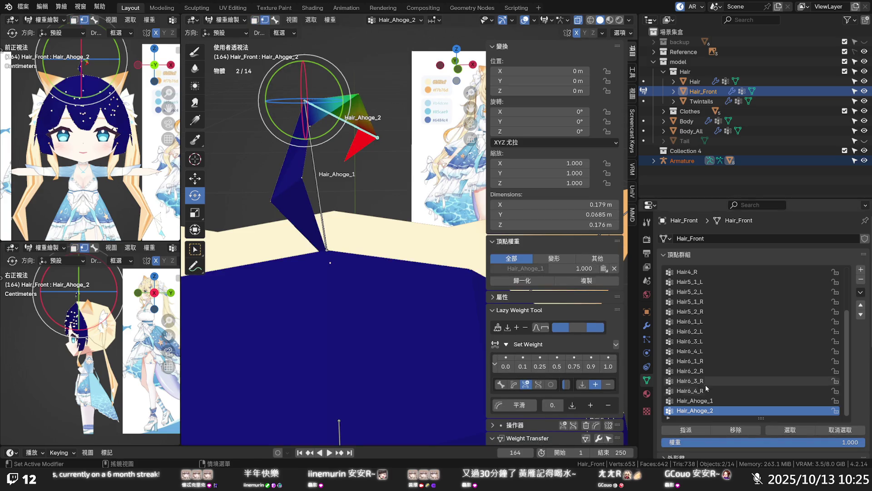
pyautogui.click(558, 367)
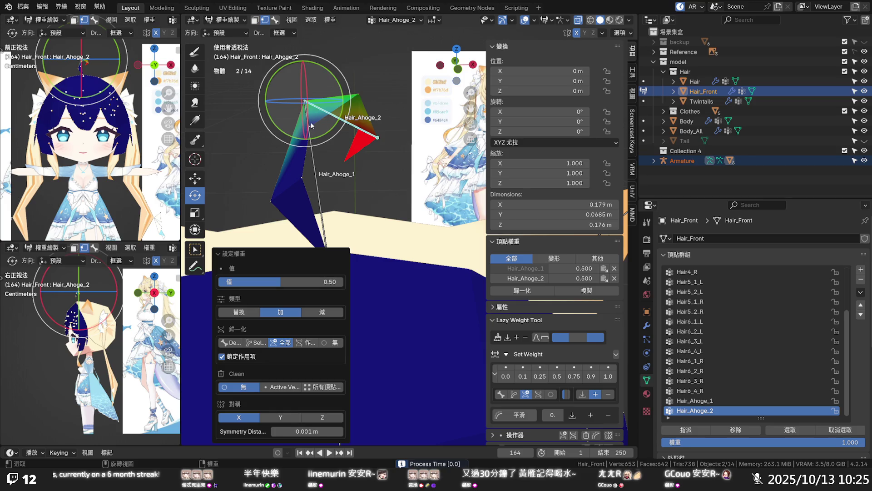
pyautogui.click(310, 126)
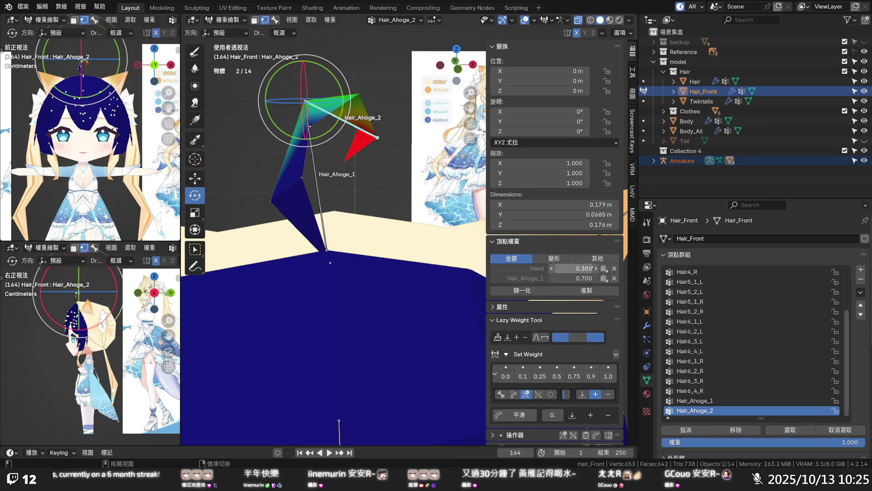
pyautogui.click(613, 269)
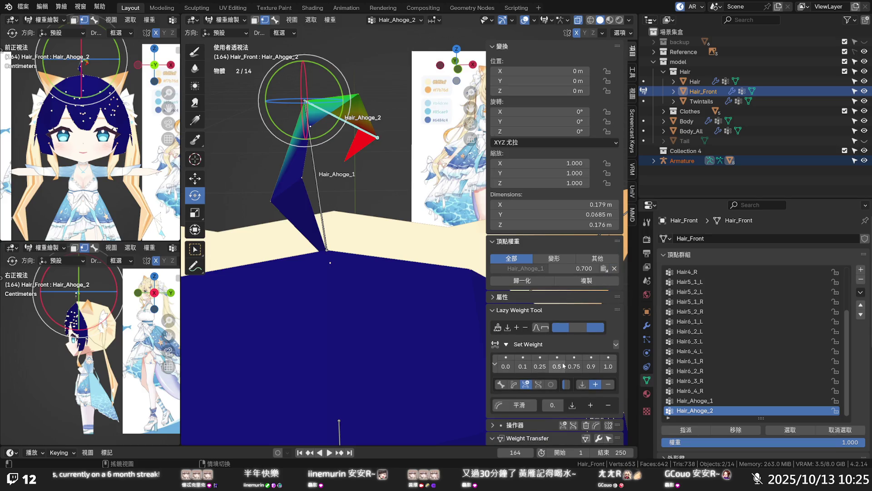
pyautogui.click(541, 368)
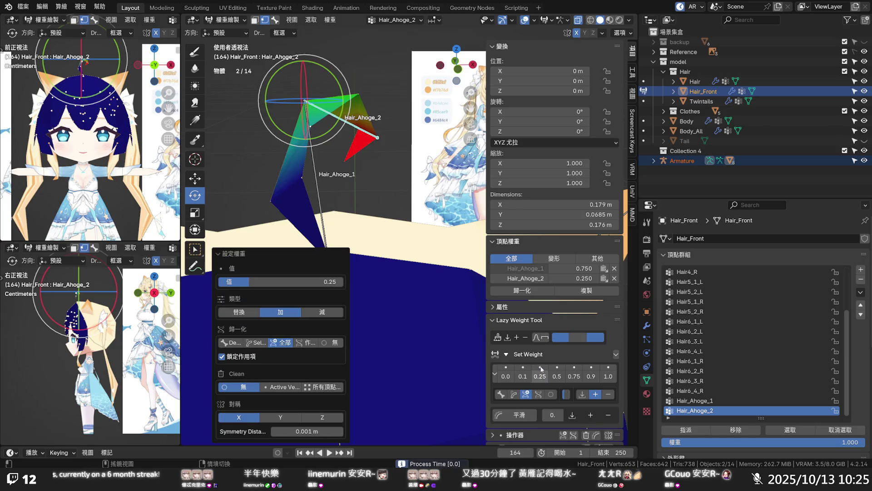
pyautogui.hotkey('ctrl', 'z')
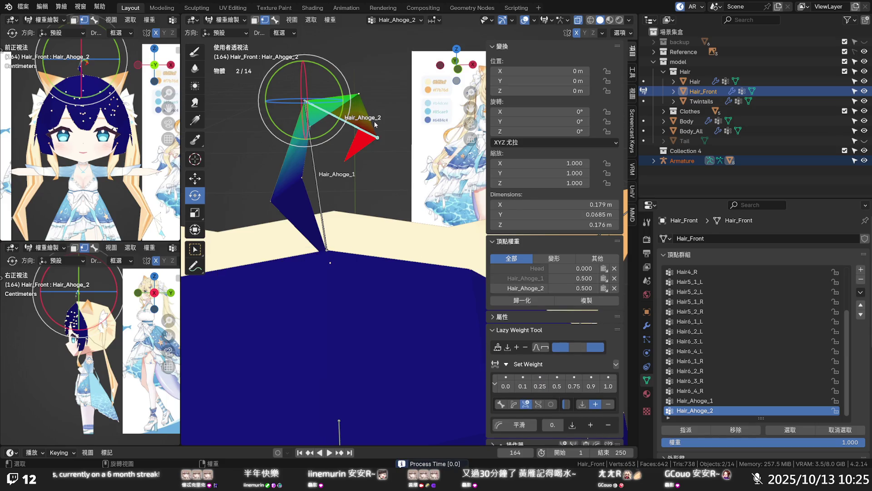
pyautogui.hotkey('ctrl', 'z')
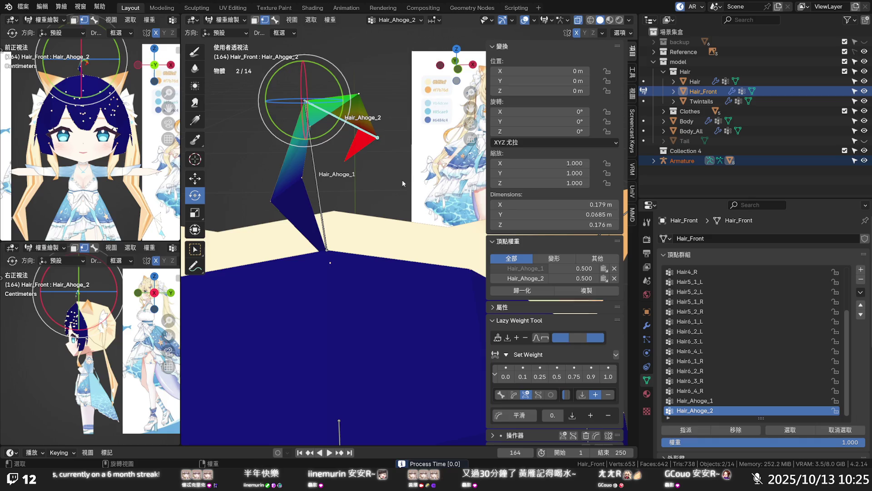
pyautogui.moveTo(330, 123)
pyautogui.mouseDown(button='middle')
pyautogui.moveTo(342, 152)
pyautogui.moveTo(368, 176)
pyautogui.mouseUp(button='middle')
pyautogui.hotkey('ctrl', 'z')
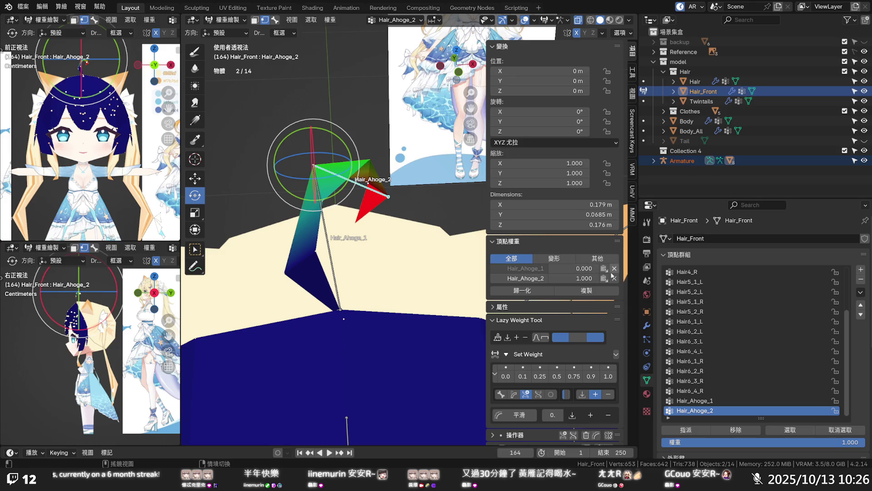
pyautogui.click(577, 376)
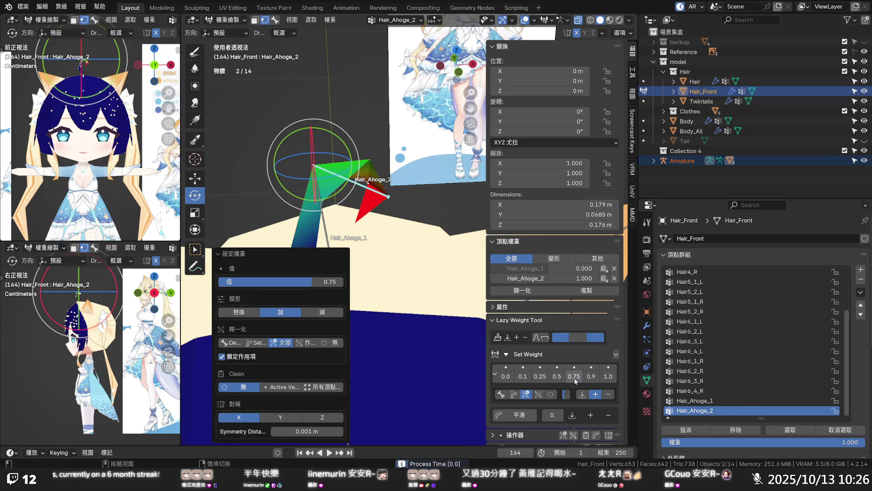
# - Give the ahoge tip vertices a 0.1 Hair_Ahoge_1 weight
pyautogui.scroll(4, 325, 136)
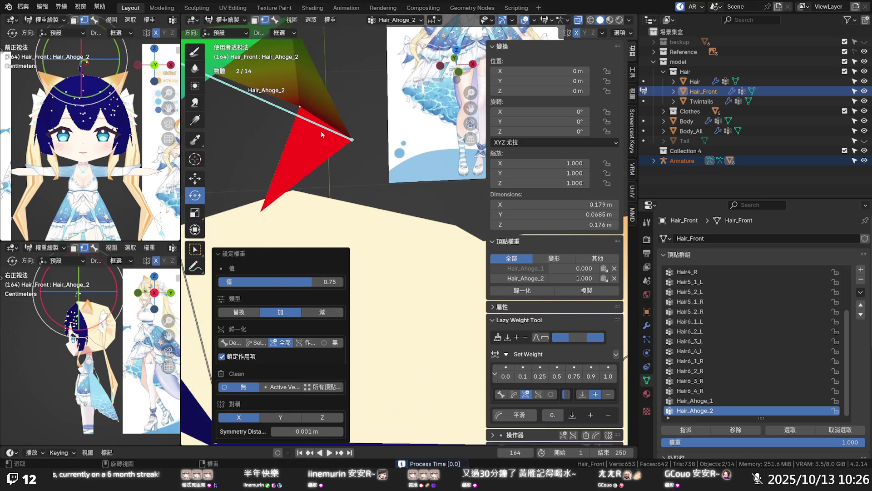
pyautogui.moveTo(324, 136)
pyautogui.mouseDown(button='middle')
pyautogui.moveTo(312, 104)
pyautogui.moveTo(368, 79)
pyautogui.moveTo(361, 57)
pyautogui.moveTo(371, 106)
pyautogui.mouseUp(button='middle')
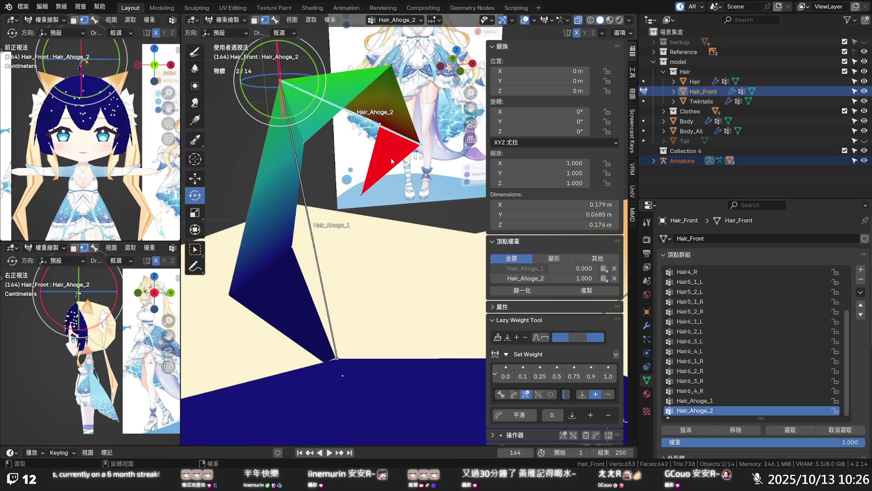
pyautogui.moveTo(390, 160)
pyautogui.mouseDown(button='middle')
pyautogui.moveTo(357, 146)
pyautogui.moveTo(369, 154)
pyautogui.moveTo(372, 147)
pyautogui.mouseUp(button='middle')
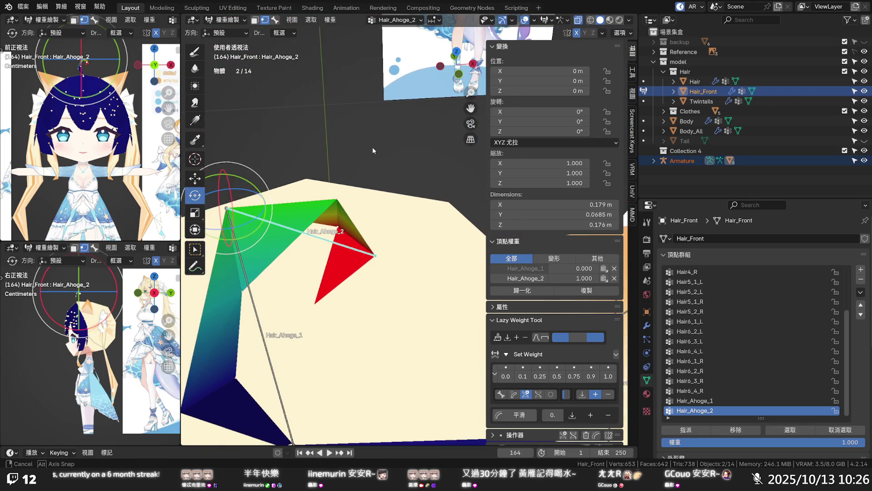
pyautogui.click(535, 269)
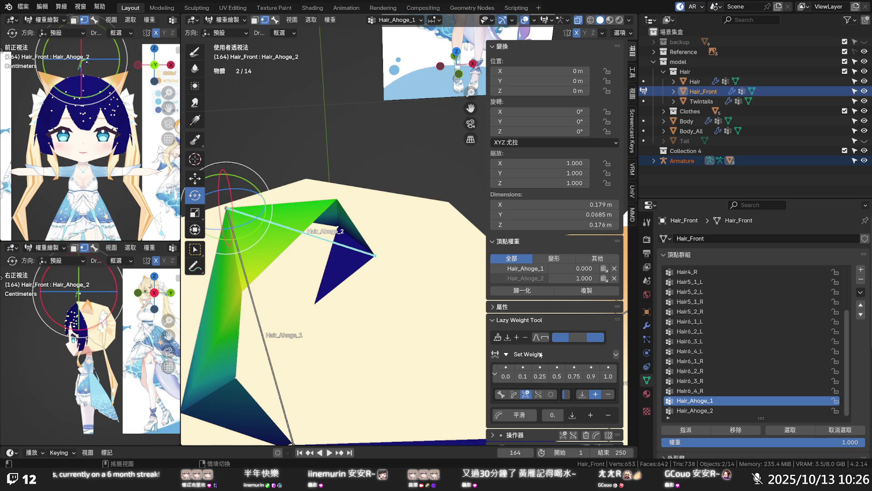
pyautogui.click(522, 376)
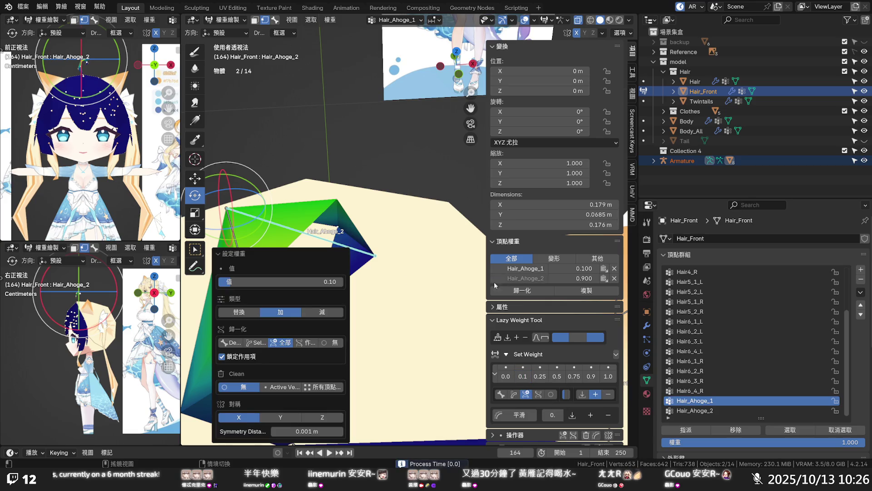
pyautogui.click(526, 279)
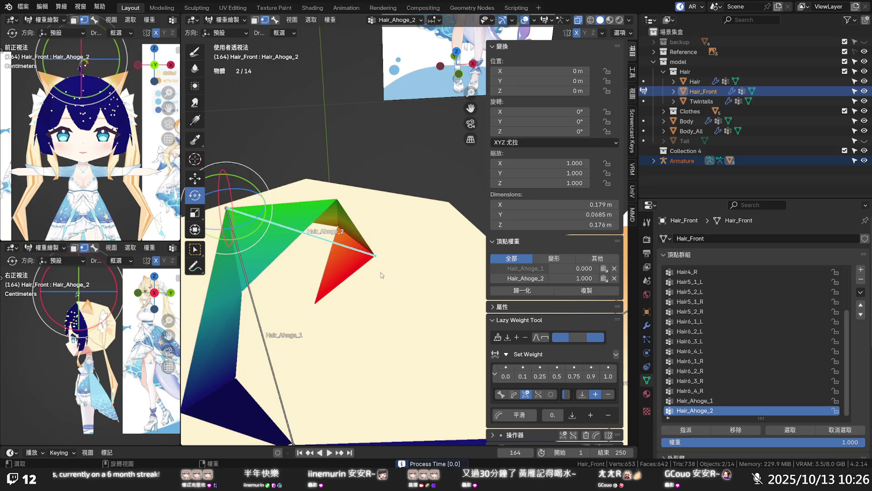
# - Remove Head from the tip vertex and check the weights of the other ahoge vertices down to the base
pyautogui.click(375, 258)
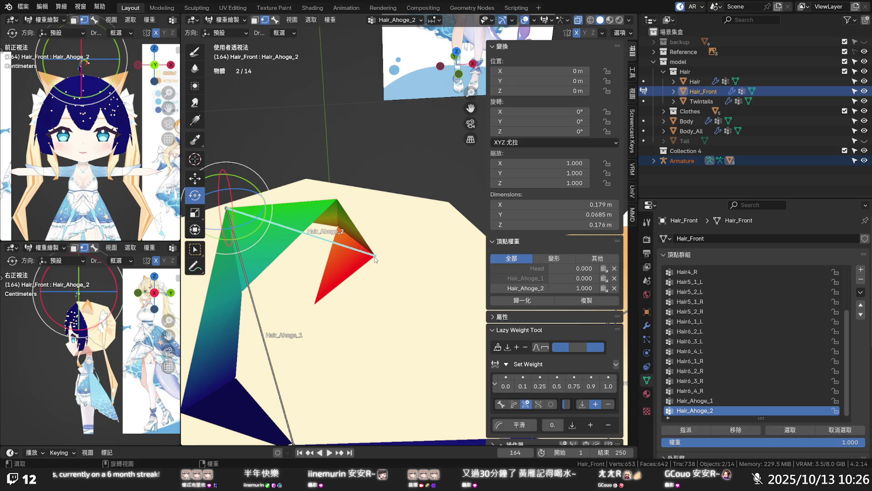
pyautogui.click(614, 268)
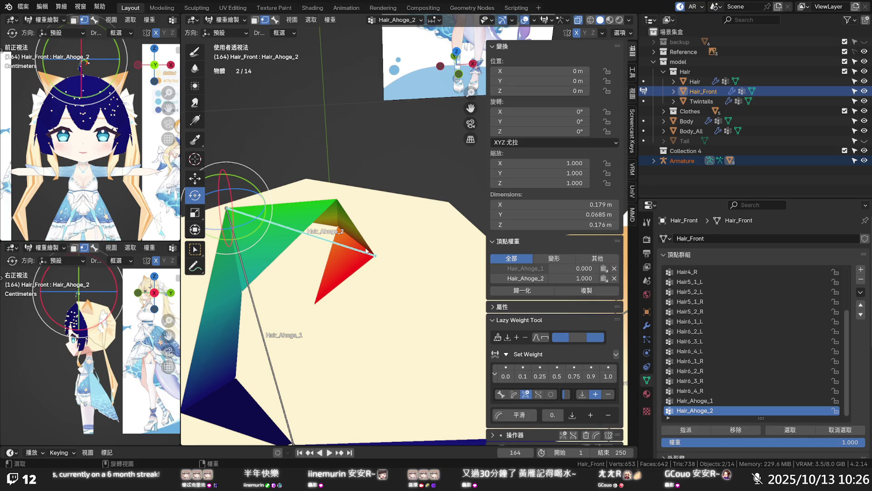
pyautogui.click(339, 229)
pyautogui.click(338, 204)
pyautogui.click(291, 234)
pyautogui.press('KP_Decimal')
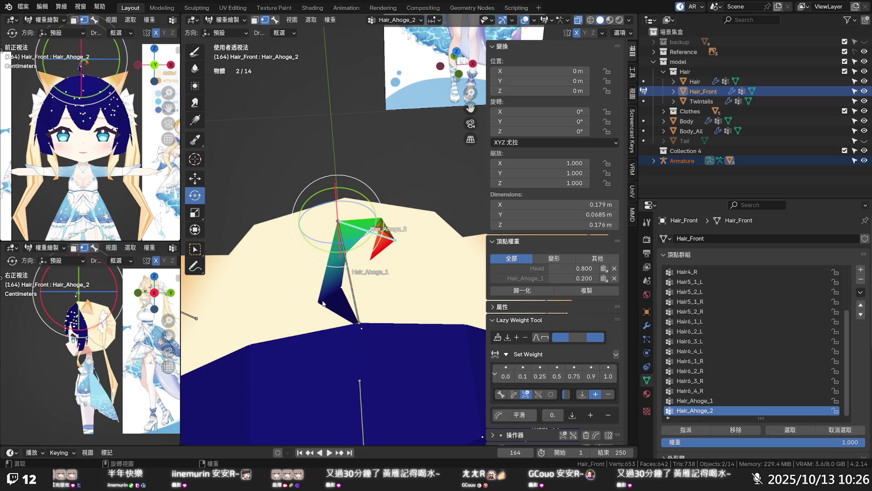
pyautogui.click(323, 300)
# - Trackball-rotate Hair_Ahoge_2 to test the ahoge tip bend, then pick the Hair_Ahoge_1 bone
pyautogui.moveTo(433, 204)
pyautogui.mouseDown(button='middle')
pyautogui.moveTo(431, 236)
pyautogui.moveTo(373, 202)
pyautogui.mouseUp(button='middle')
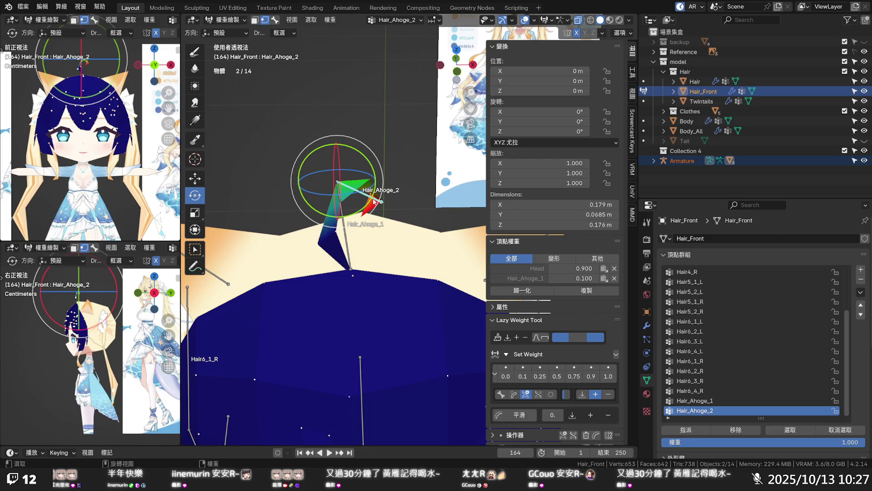
pyautogui.moveTo(373, 172)
pyautogui.mouseDown()
pyautogui.moveTo(362, 152)
pyautogui.moveTo(375, 175)
pyautogui.moveTo(371, 194)
pyautogui.moveTo(346, 236)
pyautogui.mouseUp()
pyautogui.click(347, 237)
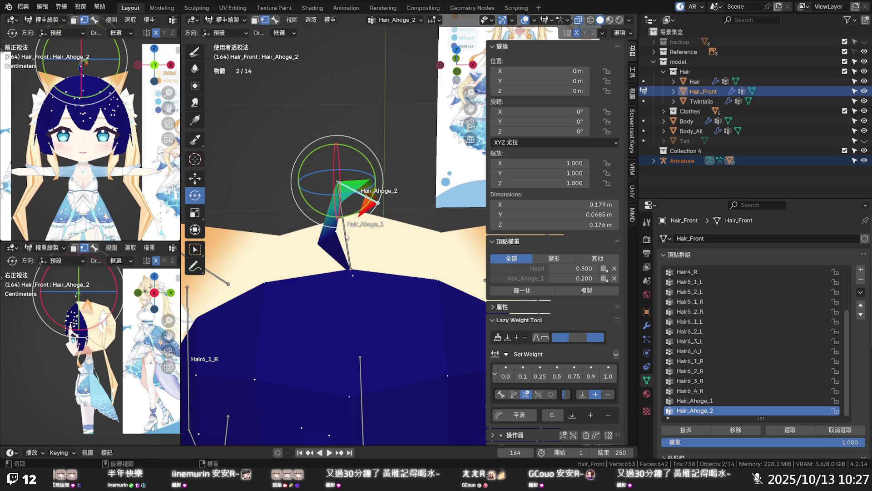
pyautogui.press('3')
pyautogui.click(346, 236)
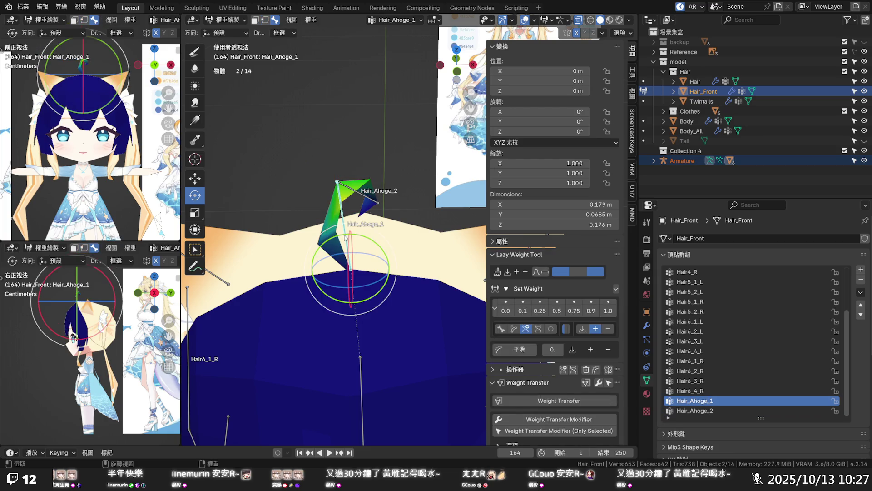
# - Bend Hair_Ahoge_1 to test the ahoge, then check a tip vertex's weights in Edit Mode
pyautogui.moveTo(387, 257)
pyautogui.mouseDown()
pyautogui.moveTo(375, 241)
pyautogui.moveTo(392, 256)
pyautogui.moveTo(386, 249)
pyautogui.mouseUp()
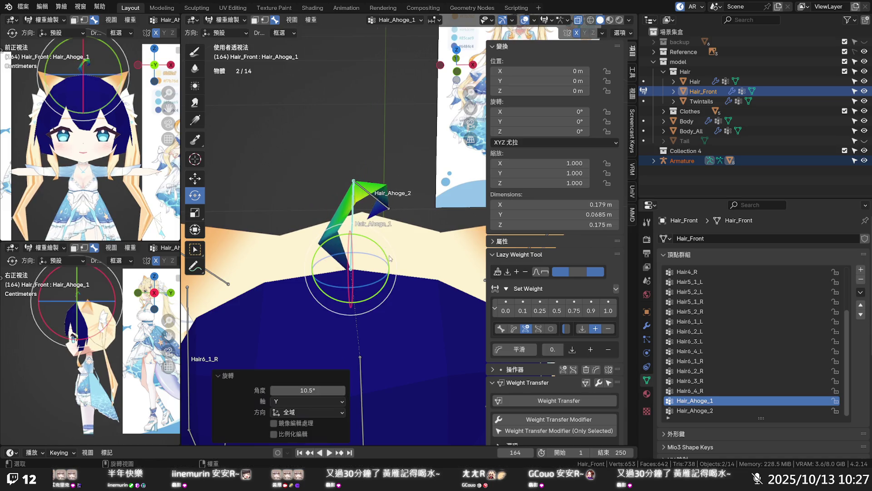
pyautogui.keyDown('ctrl'); pyautogui.click(385, 229); pyautogui.keyUp('ctrl')
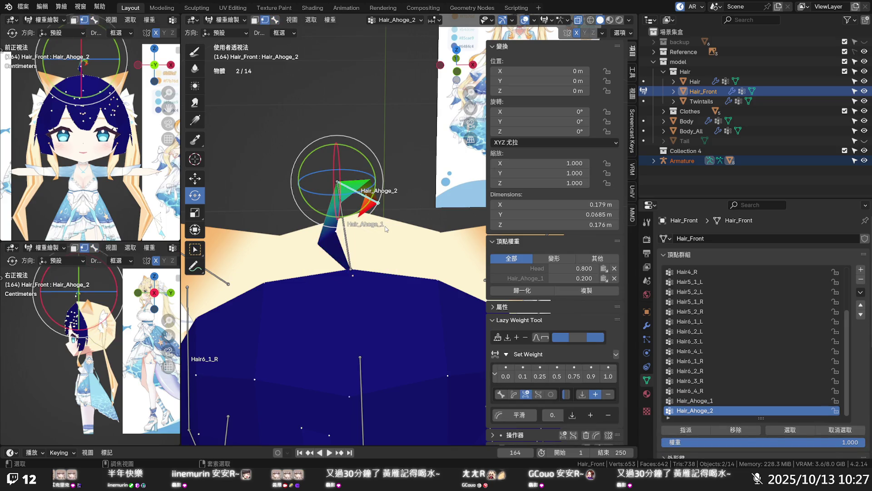
pyautogui.press('Tab')
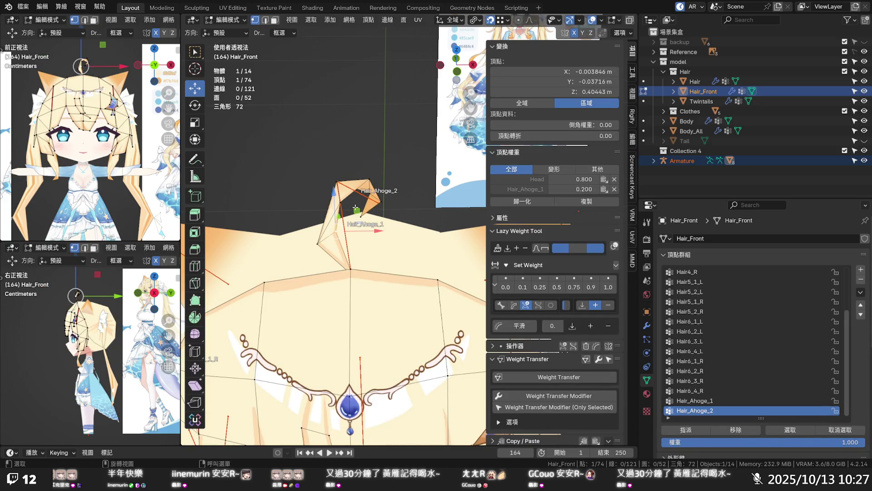
pyautogui.press('a')
pyautogui.scroll(-3, 356, 208)
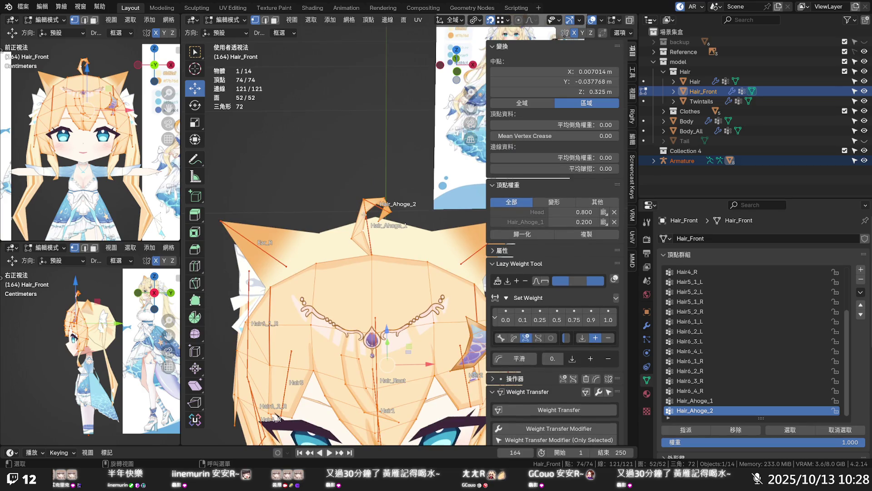
pyautogui.click(364, 213)
# - Return to Object Mode with the Armature selected
pyautogui.click(235, 21)
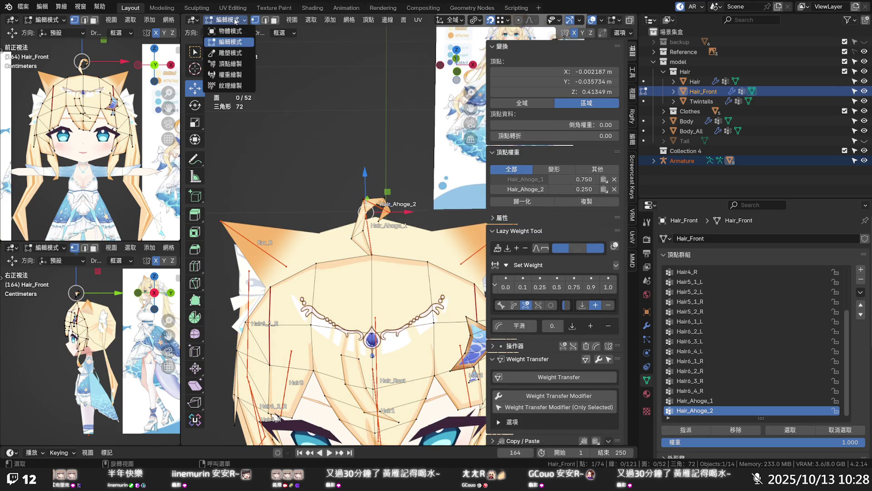
pyautogui.click(230, 31)
pyautogui.click(370, 239)
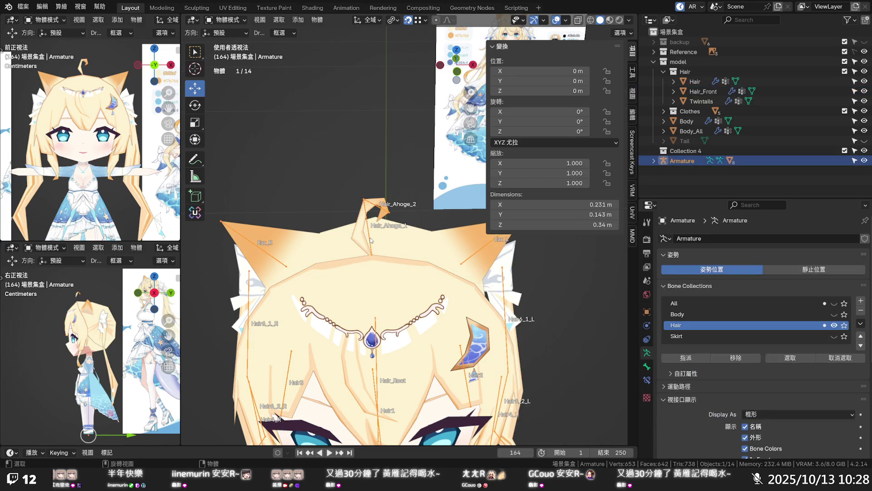
# - In Pose Mode, clear all transforms on the ahoge bone
pyautogui.click(235, 20)
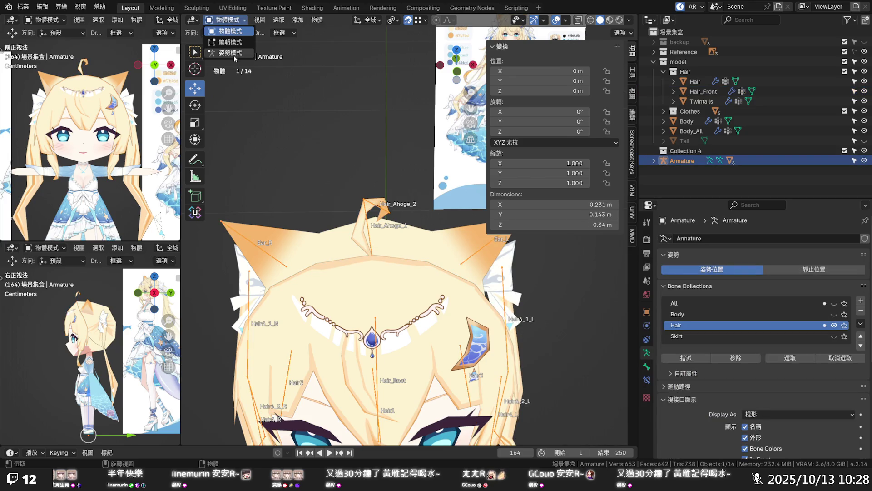
pyautogui.click(227, 53)
pyautogui.click(300, 21)
pyautogui.moveTo(318, 41)
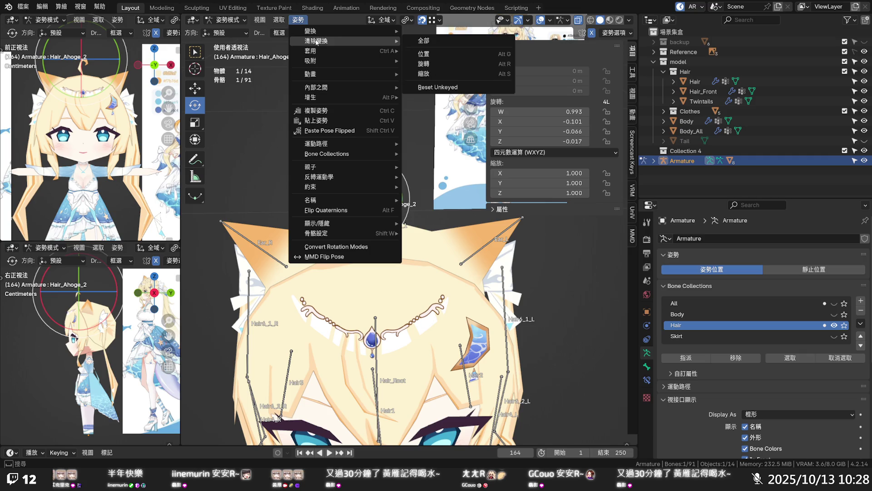
pyautogui.click(431, 42)
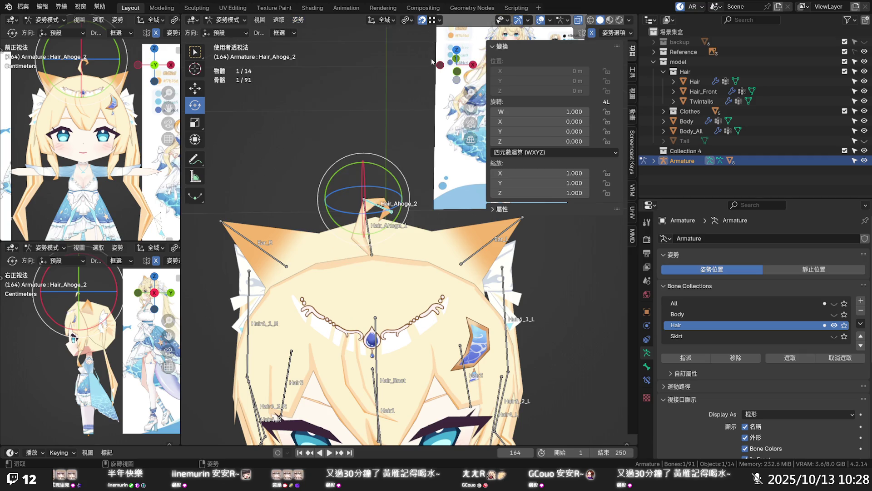
# - Select the Ear_R bone, return to Object Mode and add the Hair mesh to the selection
pyautogui.click(253, 242)
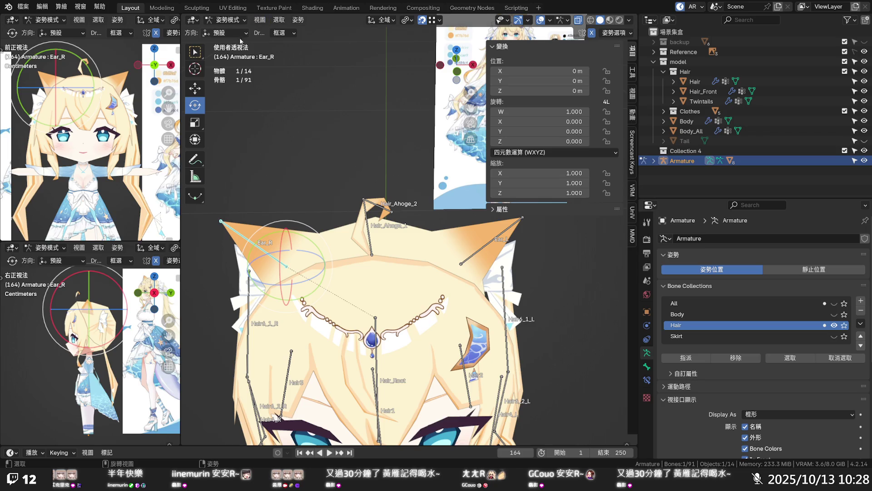
pyautogui.click(315, 245)
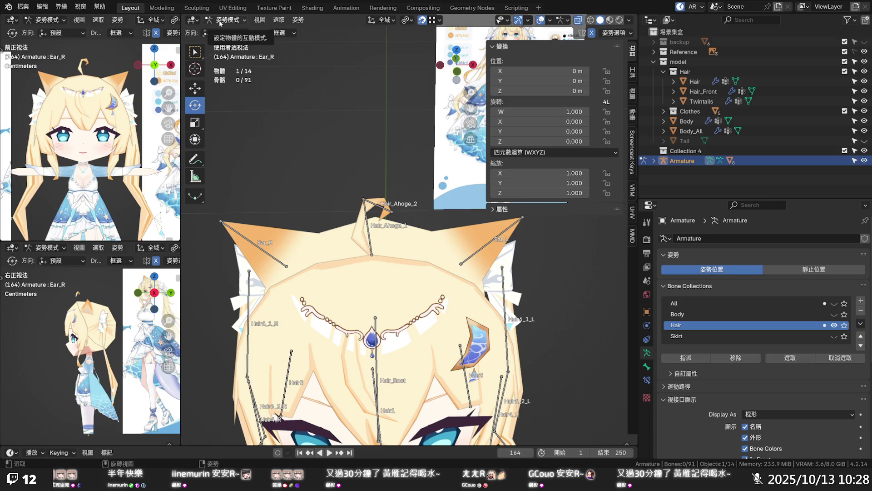
pyautogui.click(264, 251)
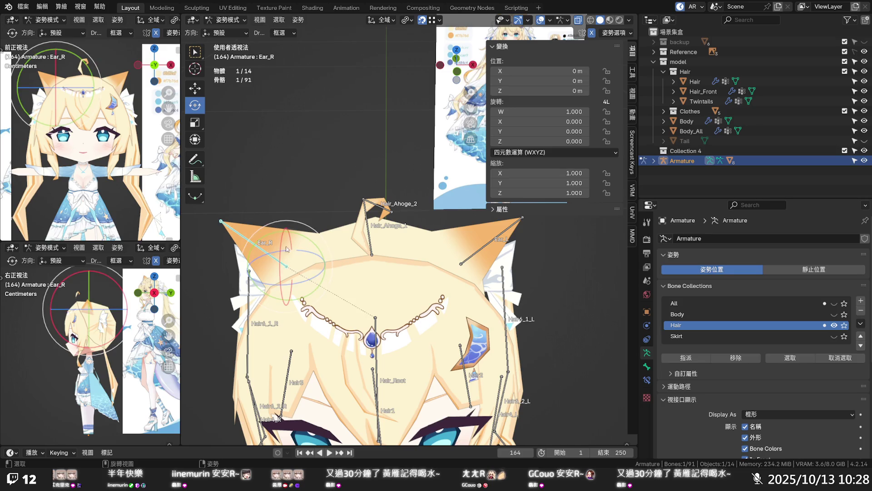
pyautogui.click(226, 20)
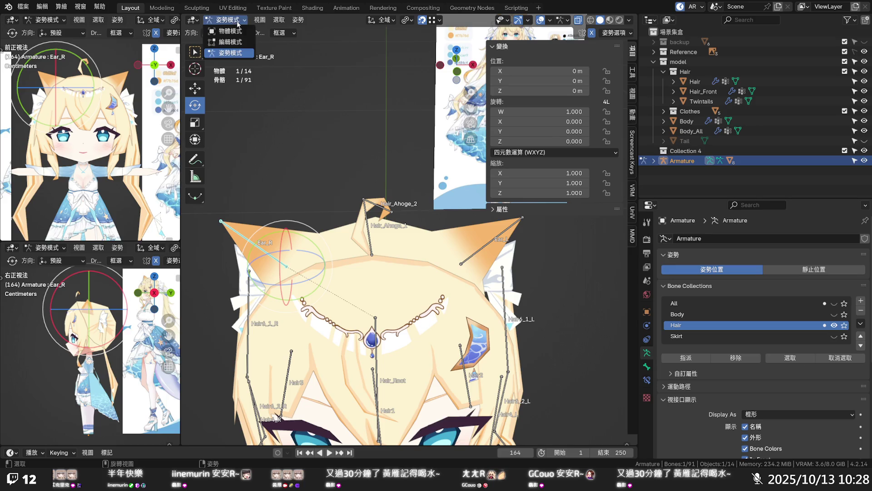
pyautogui.click(227, 30)
pyautogui.hotkey('ctrl', 'Tab')
pyautogui.hotkey('ctrl', 'Tab')
pyautogui.keyDown('shift'); pyautogui.click(272, 257); pyautogui.keyUp('shift')
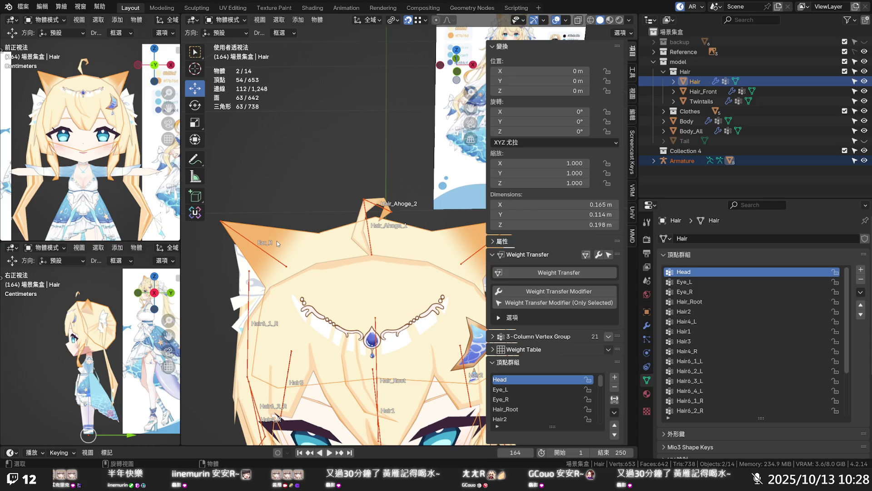
# - View the Hair mesh's left-ear weights in Weight Paint, all on Head, then switch to Edit Mode
pyautogui.click(226, 20)
pyautogui.click(236, 75)
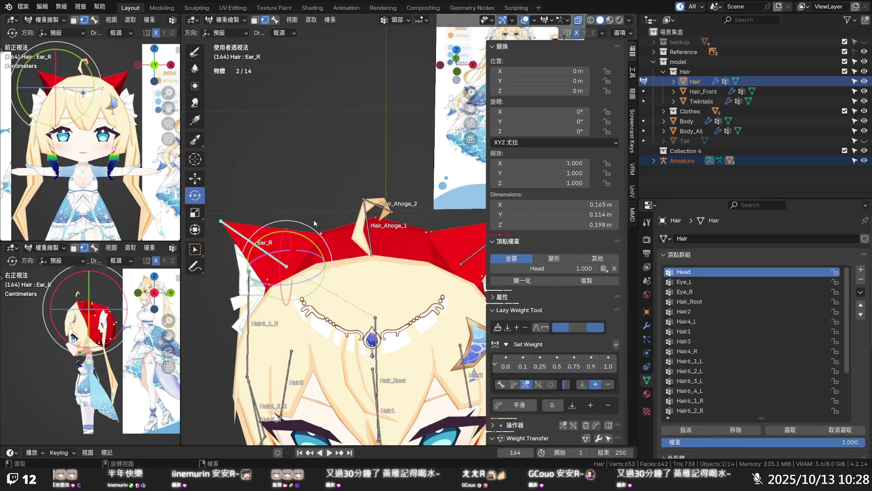
pyautogui.scroll(2, 398, 221)
pyautogui.keyDown('ctrl'); pyautogui.scroll(-4, 396, 217); pyautogui.keyUp('ctrl')
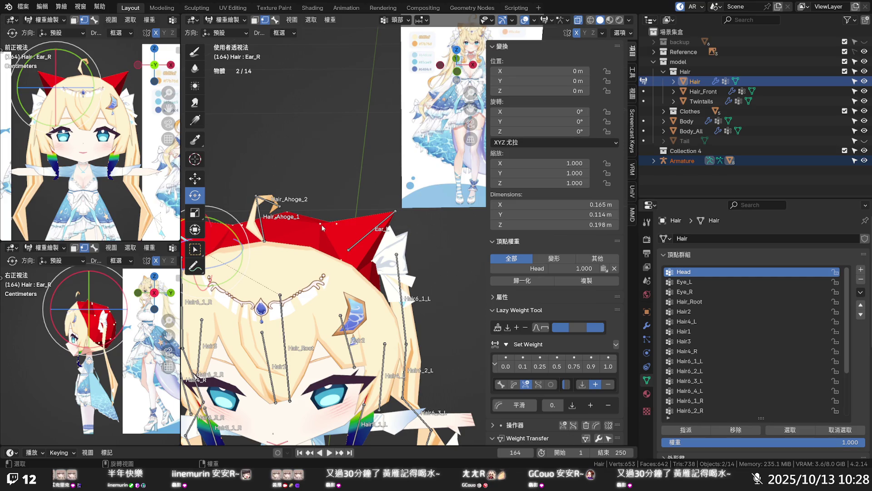
pyautogui.scroll(4, 322, 224)
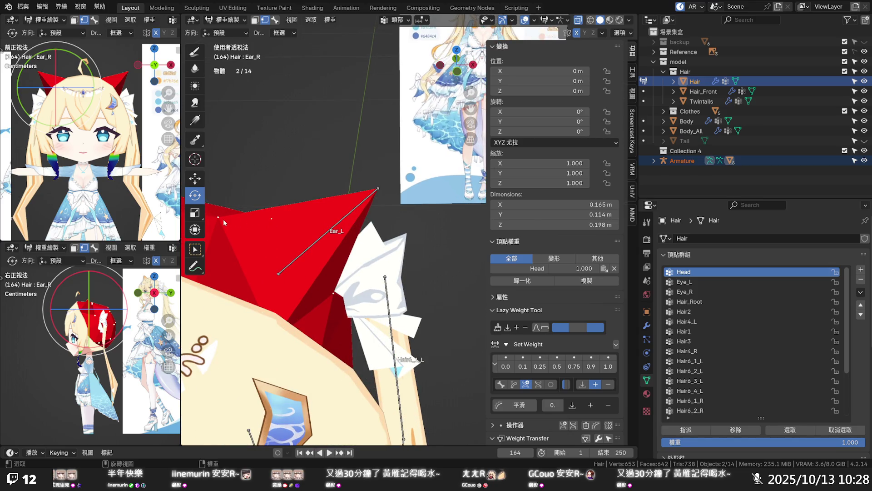
pyautogui.moveTo(318, 150)
pyautogui.mouseDown(button='middle')
pyautogui.moveTo(342, 192)
pyautogui.moveTo(377, 193)
pyautogui.mouseUp(button='middle')
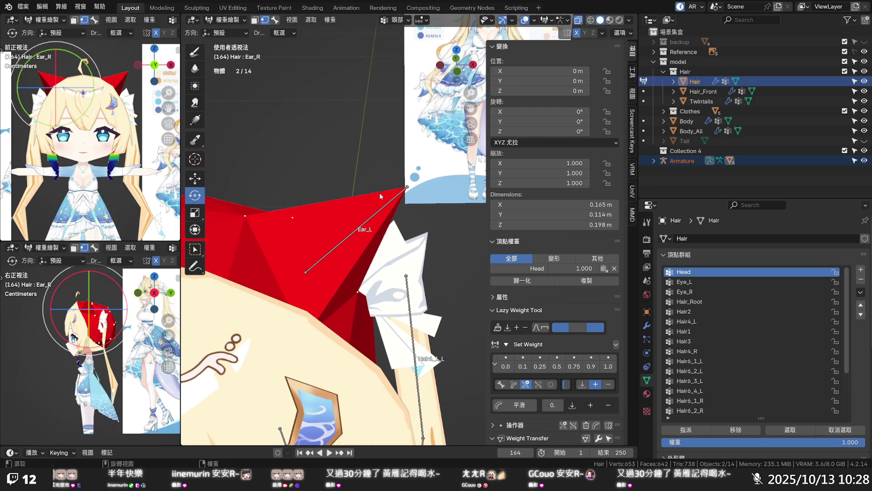
pyautogui.scroll(-5, 706, 286)
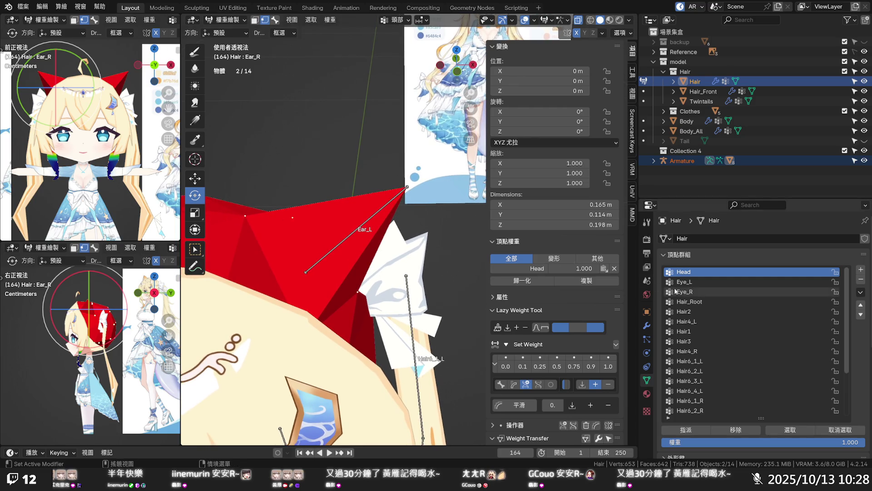
pyautogui.scroll(-1, 709, 291)
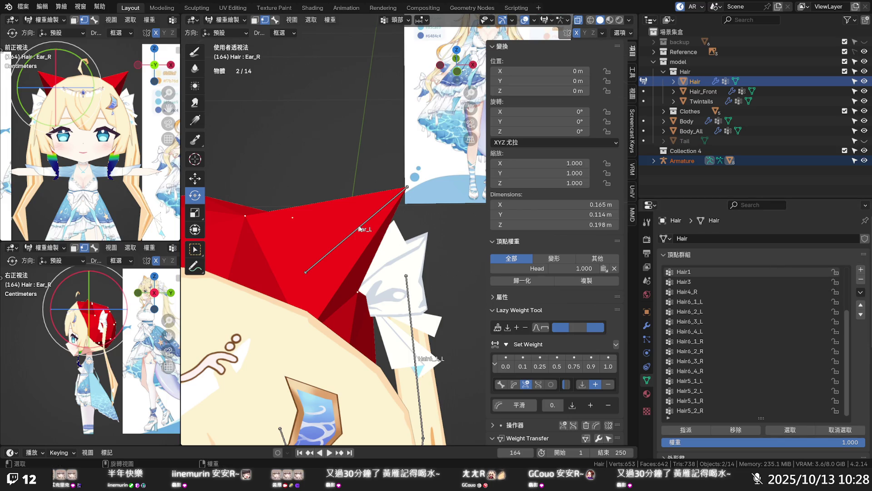
pyautogui.press('Tab')
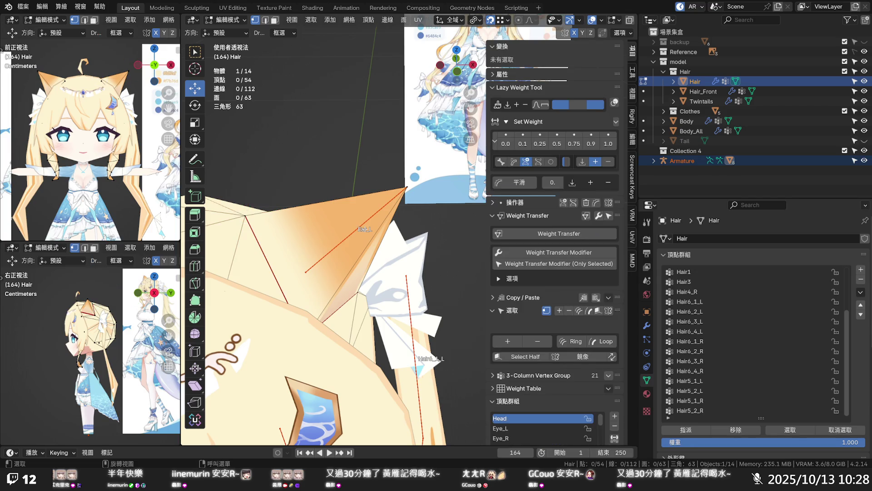
# - Back in Object Mode, select the armature alone and check the ear bone's name in Bone properties
pyautogui.click(226, 20)
pyautogui.click(231, 31)
pyautogui.click(363, 231)
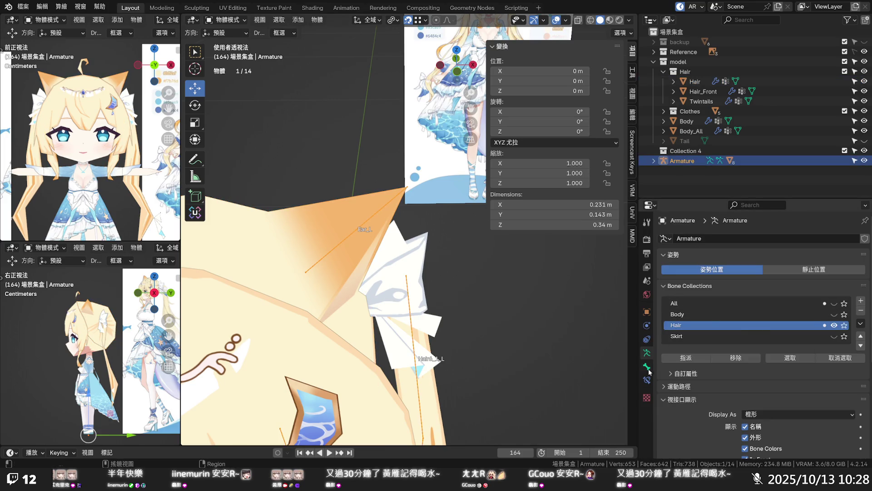
pyautogui.hotkey('ctrl', 'Tab')
pyautogui.click(701, 235)
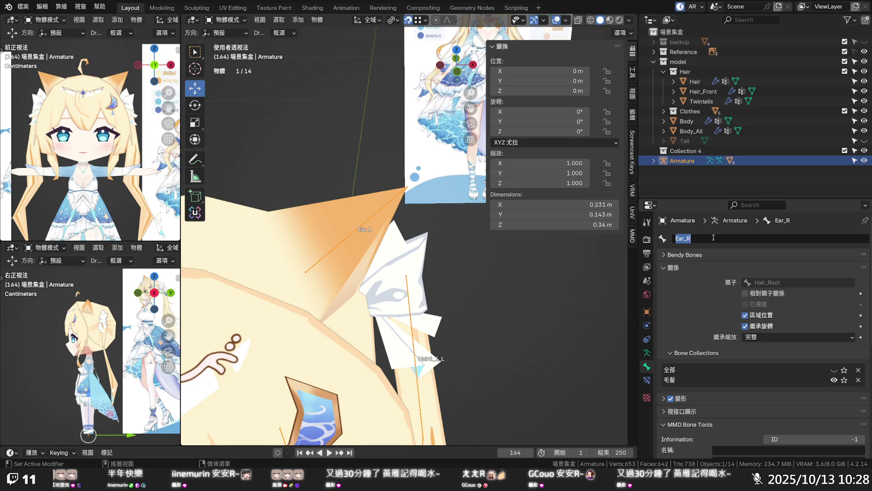
# - Compare the Hair mesh's vertex group list with the Ear_R bone name, leaving the name unchanged
pyautogui.click(358, 239)
pyautogui.click(357, 239)
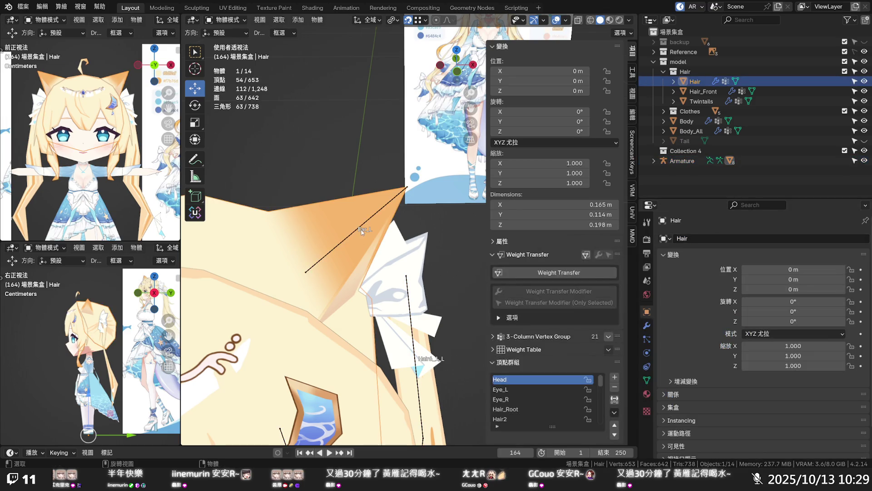
pyautogui.click(647, 376)
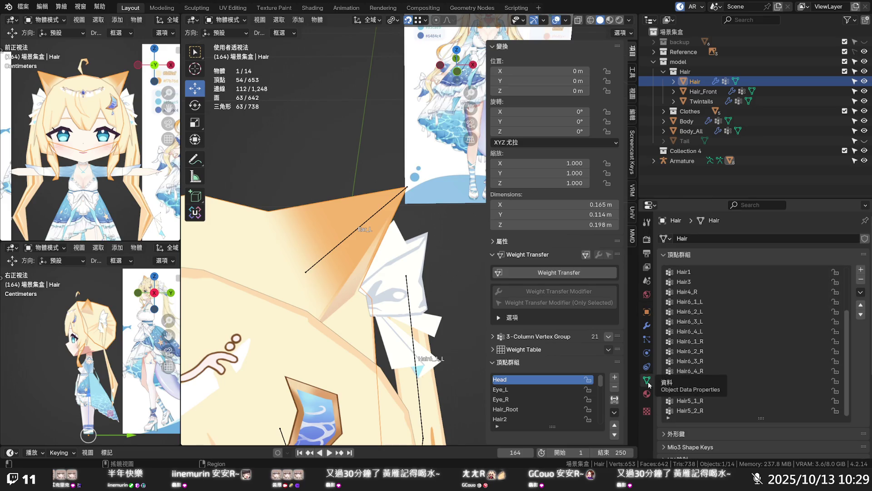
pyautogui.click(350, 236)
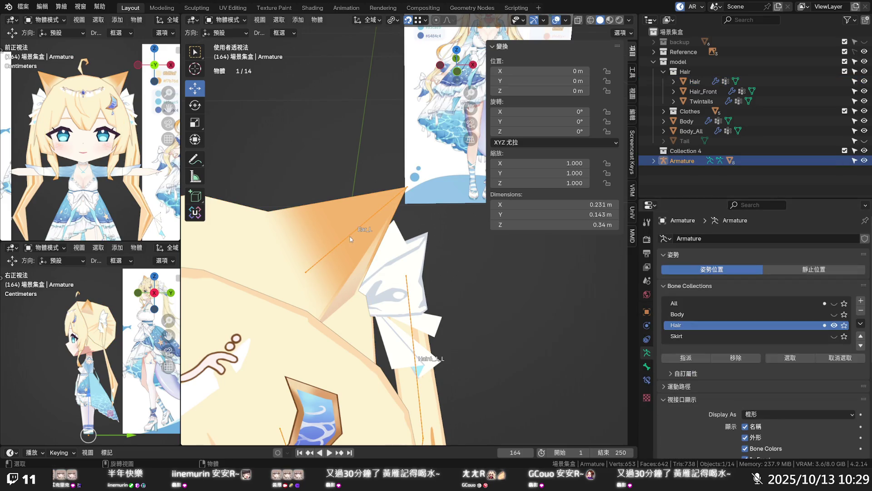
pyautogui.click(647, 366)
pyautogui.click(693, 239)
pyautogui.press('Return')
# - Add the Hair mesh to the armature selection and enter Edit Mode
pyautogui.scroll(-6, 417, 248)
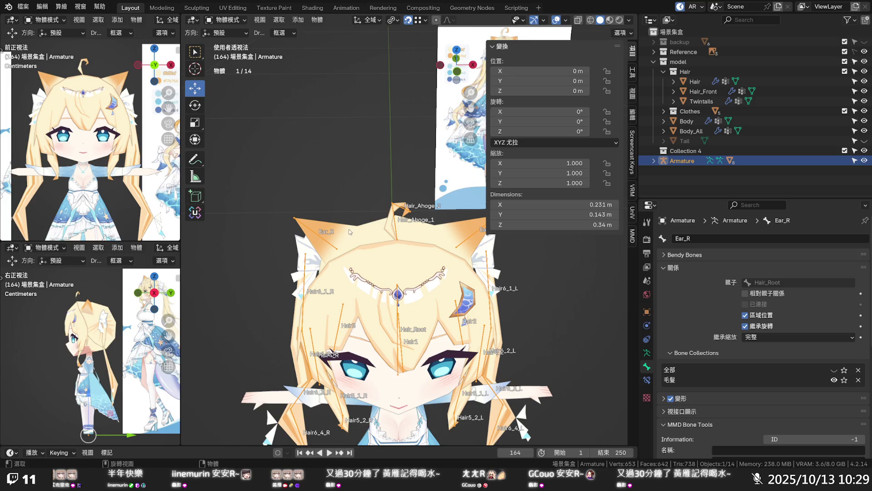
pyautogui.keyDown('shift'); pyautogui.click(339, 236); pyautogui.keyUp('shift')
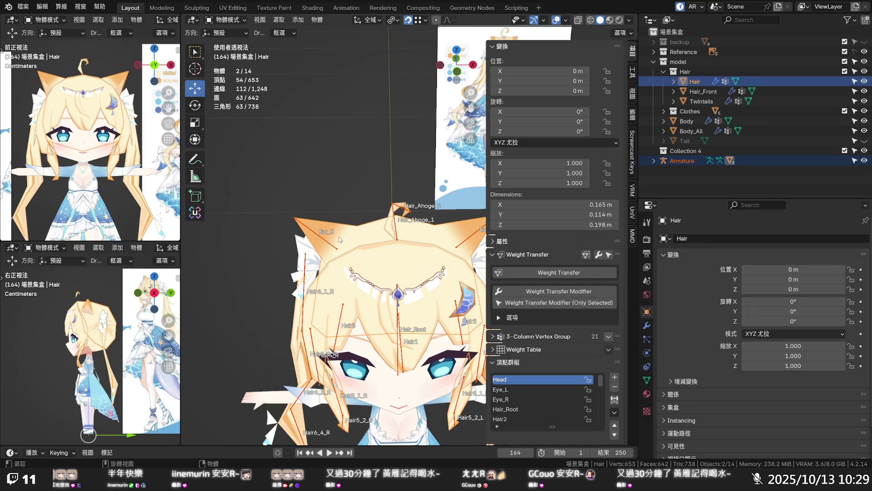
pyautogui.press('Tab')
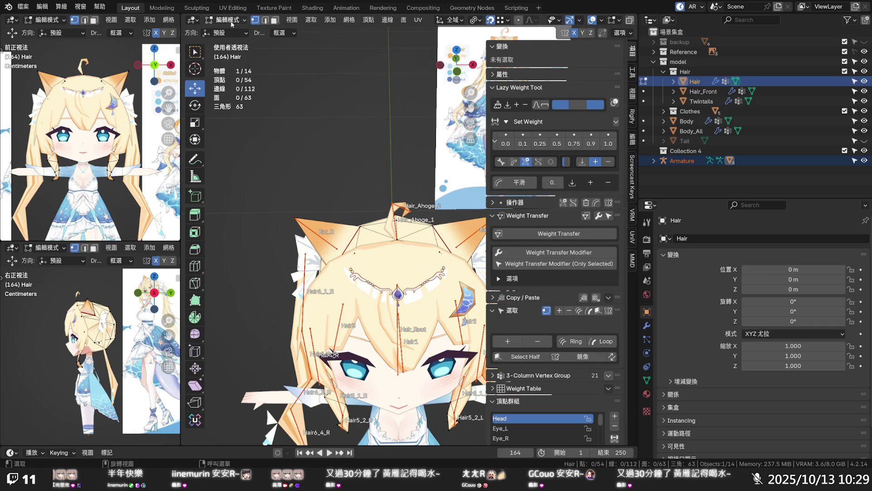
# - Switch the Hair mesh to Weight Paint, select the Ear_L bone and inspect the ear tip vertex weights
pyautogui.click(225, 20)
pyautogui.click(238, 74)
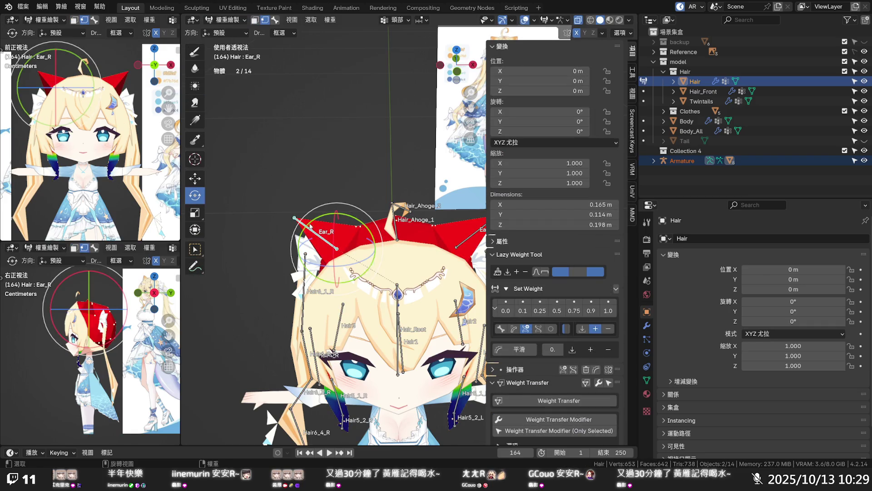
pyautogui.scroll(2, 348, 218)
pyautogui.moveTo(348, 217)
pyautogui.mouseDown(button='middle')
pyautogui.moveTo(280, 208)
pyautogui.moveTo(352, 206)
pyautogui.mouseUp(button='middle')
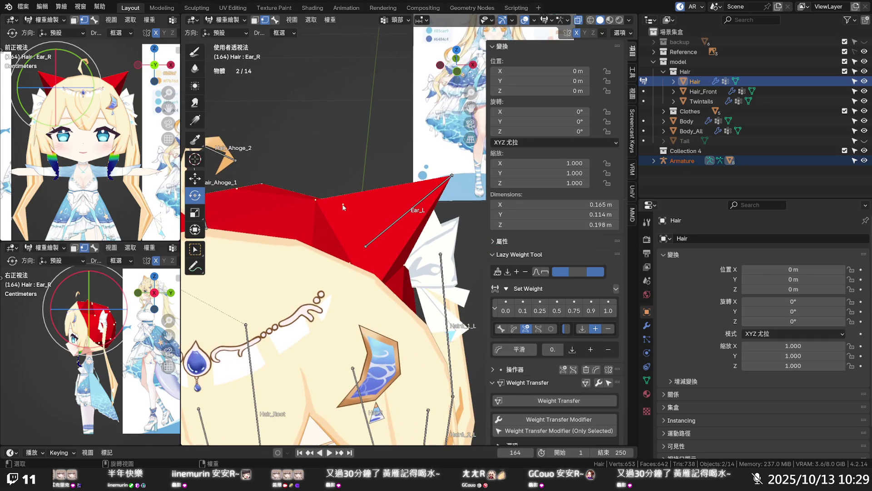
pyautogui.keyDown('ctrl'); pyautogui.click(453, 199); pyautogui.keyUp('ctrl')
pyautogui.hotkey('shift', 'space')
pyautogui.press('g')
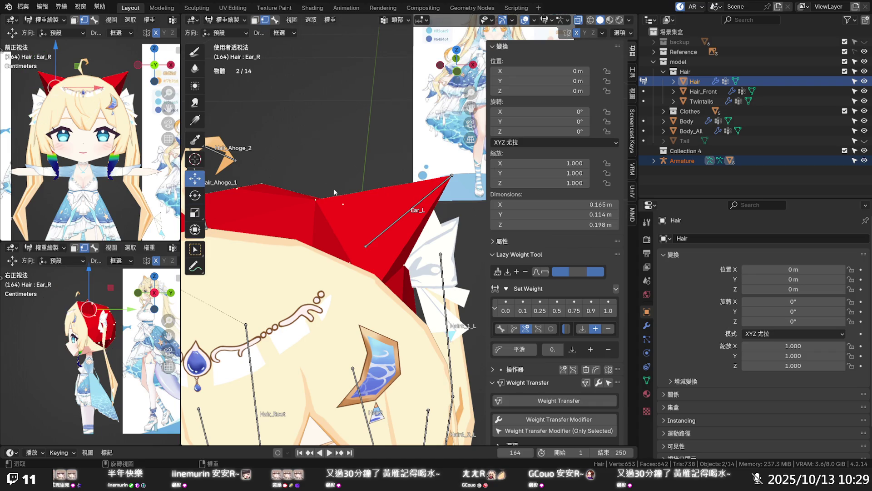
pyautogui.click(317, 201)
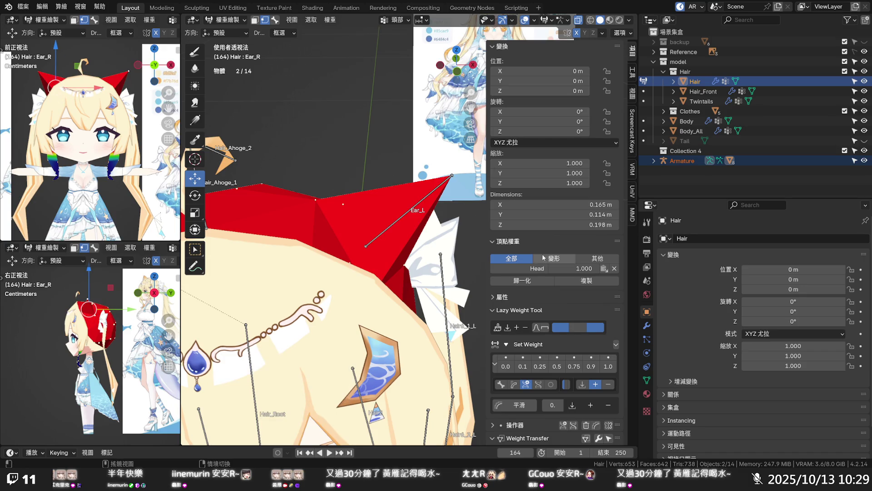
# - Add two vertex groups named Ear_L and Ear_R, the second becoming Ear_R.001
pyautogui.click(649, 379)
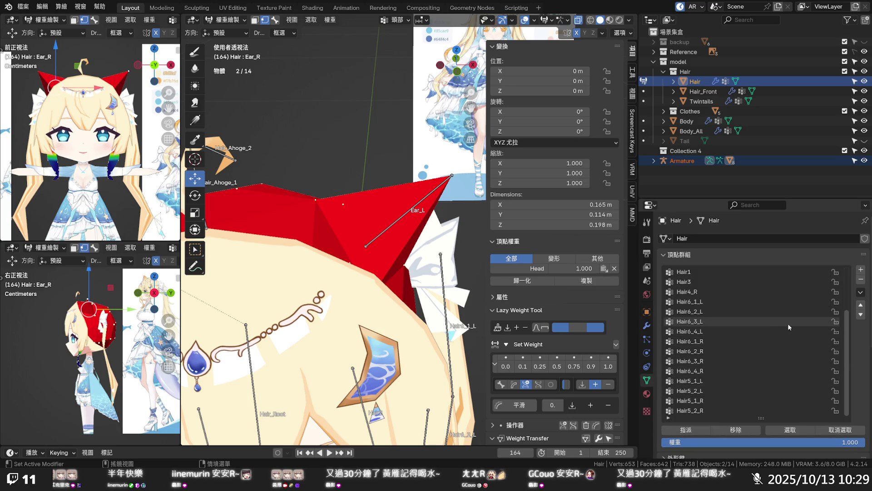
pyautogui.click(861, 269)
pyautogui.doubleClick(685, 410)
pyautogui.write('Ear_R')
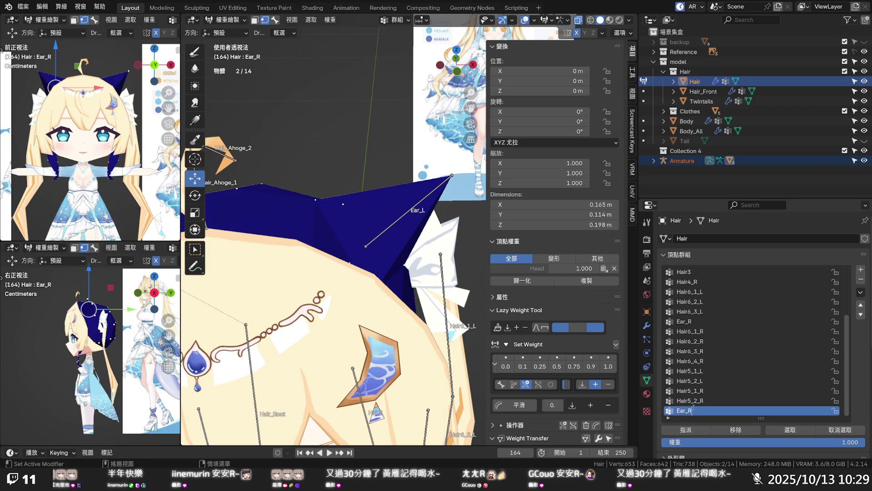
pyautogui.press('BackSpace')
pyautogui.write('L')
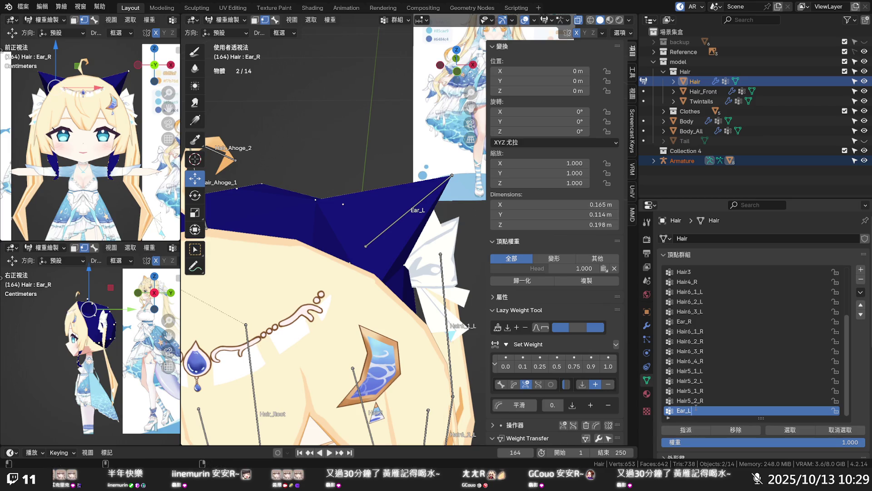
pyautogui.press('Return')
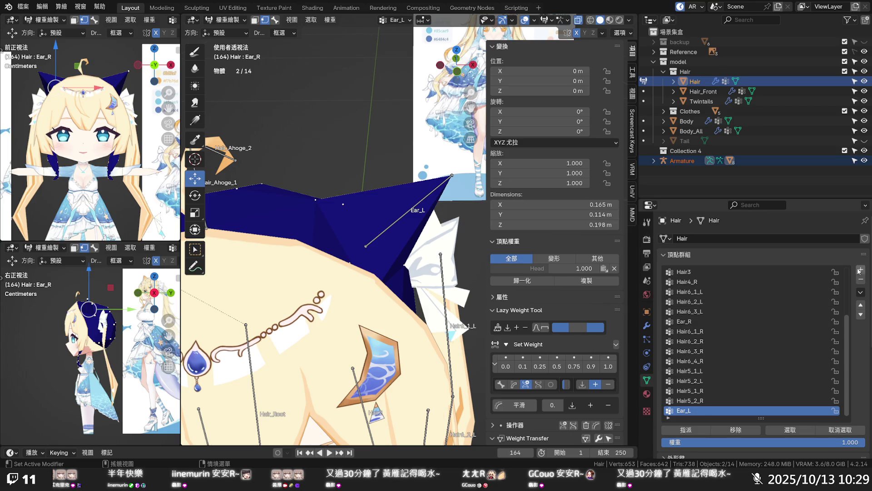
pyautogui.click(860, 271)
pyautogui.doubleClick(686, 410)
pyautogui.write('Ear_R')
pyautogui.press('Return')
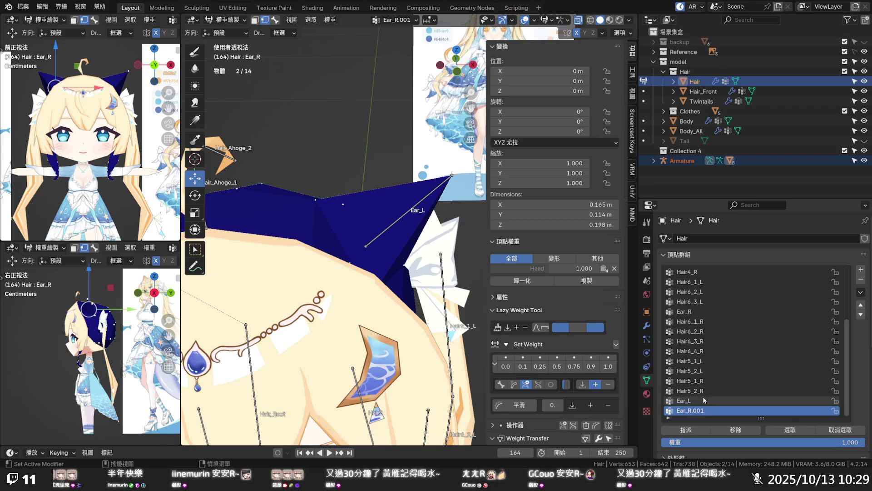
# - Delete Ear_R.001 and move Ear_R down three places to sit just above Ear_L
pyautogui.click(861, 279)
pyautogui.click(722, 321)
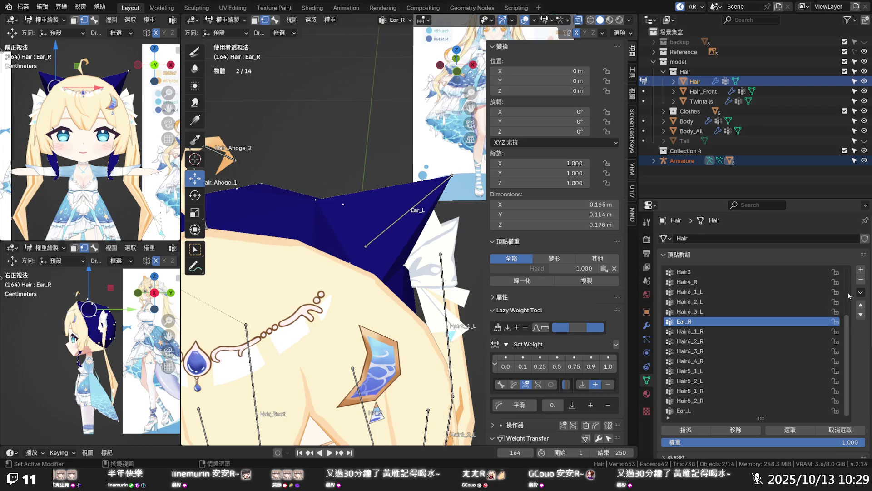
pyautogui.click(861, 315)
pyautogui.click(861, 315)
pyautogui.click(860, 316)
pyautogui.click(861, 316)
pyautogui.click(861, 315)
pyautogui.click(861, 315)
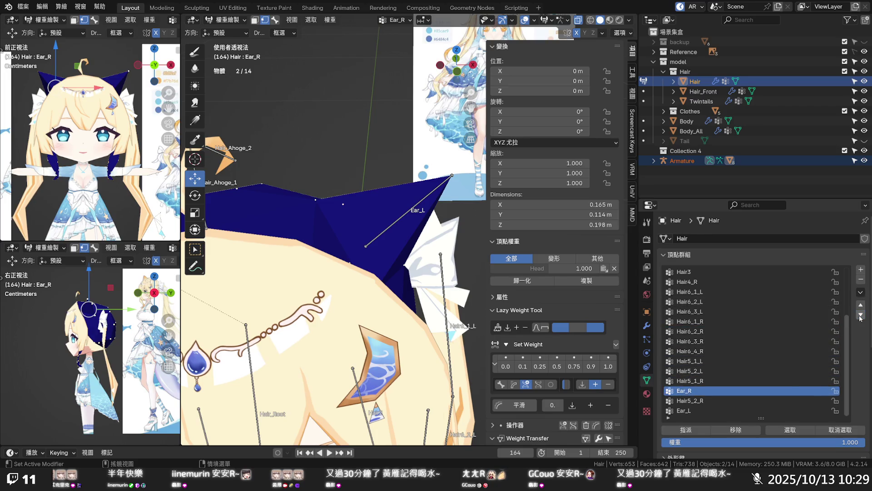
pyautogui.click(860, 316)
pyautogui.click(861, 315)
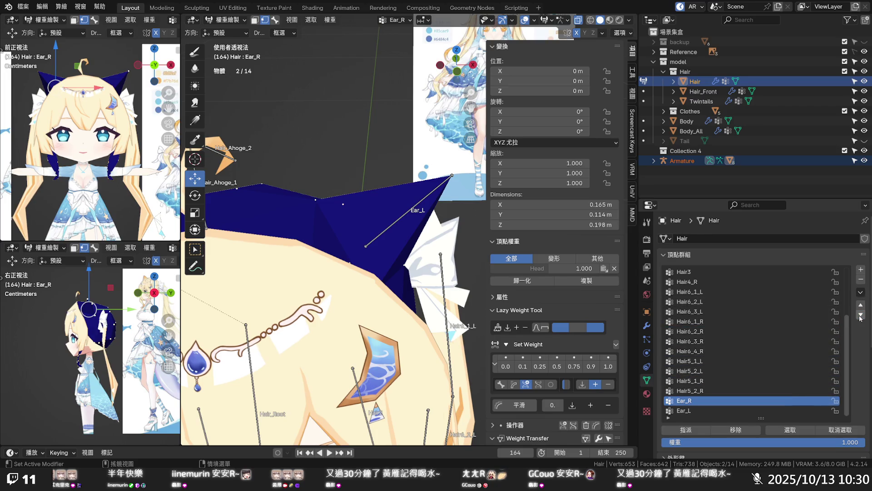
# - Switch the active vertex group between Ear_L and Ear_R, ending with Ear_L active via its bone
pyautogui.click(697, 411)
pyautogui.scroll(-5, 349, 296)
pyautogui.scroll(4, 361, 279)
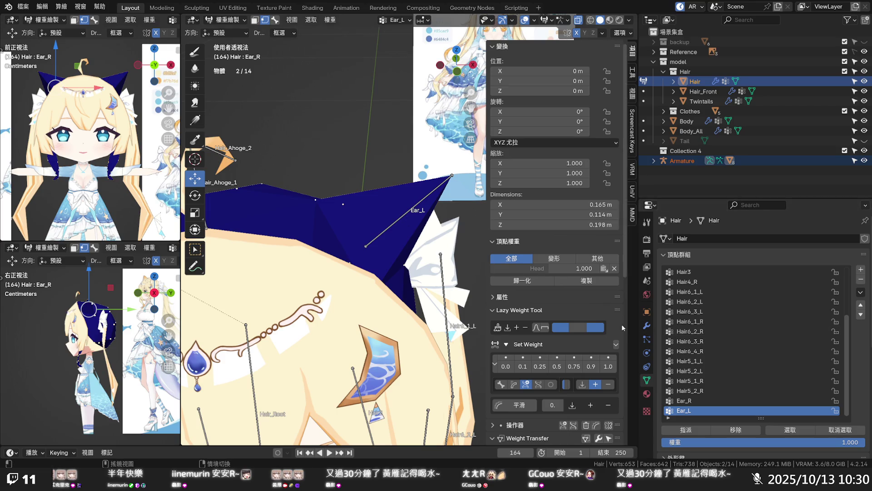
pyautogui.click(683, 400)
pyautogui.click(609, 366)
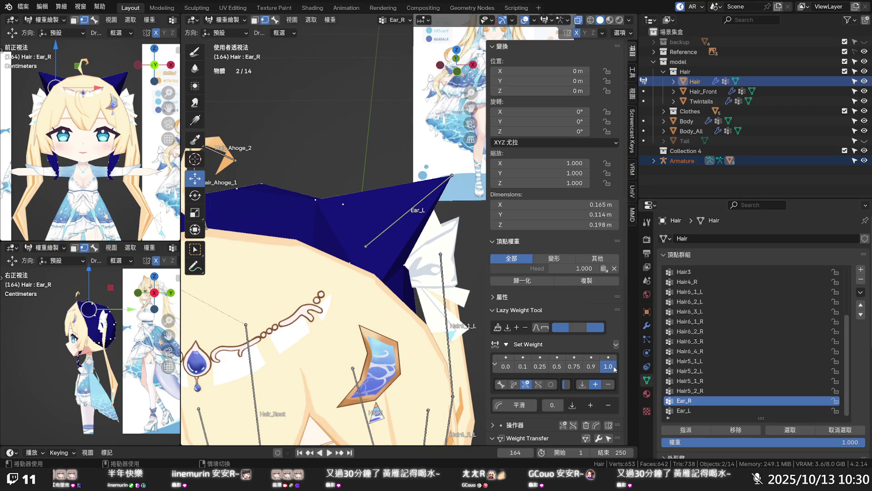
pyautogui.click(451, 181)
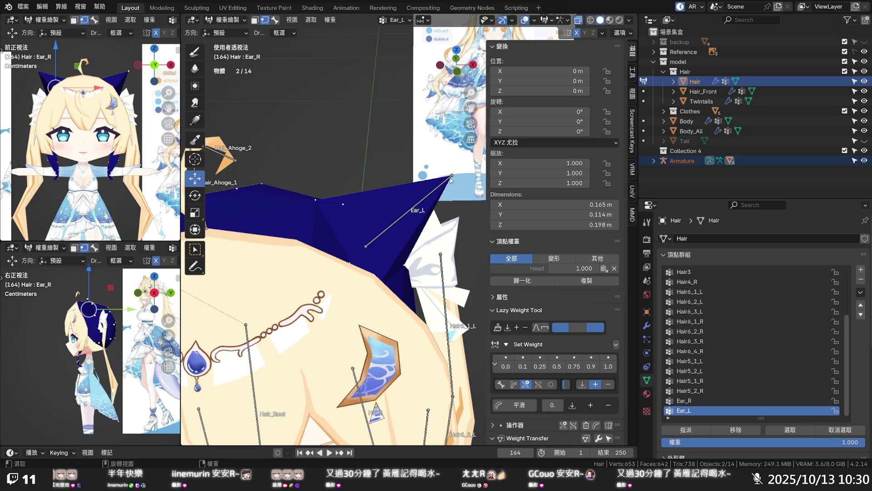
# - Assign full 1.0 Ear_L weight to the selected left-ear vertices
pyautogui.click(605, 367)
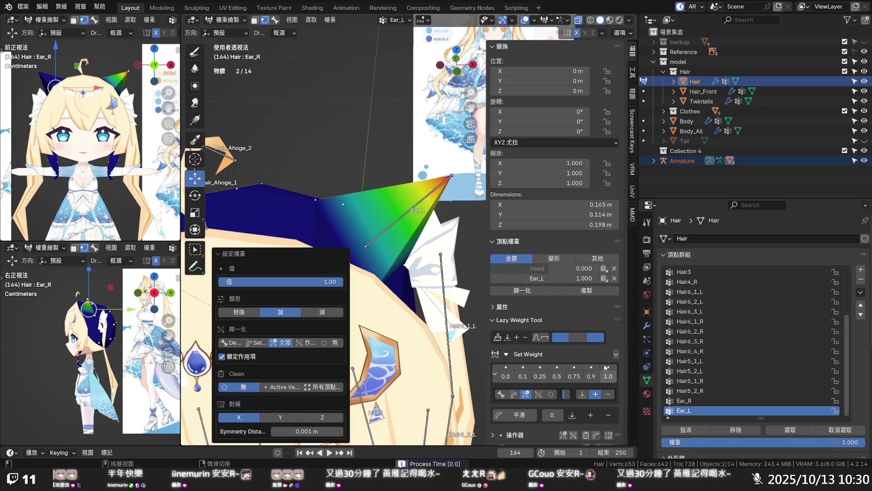
pyautogui.scroll(-5, 410, 232)
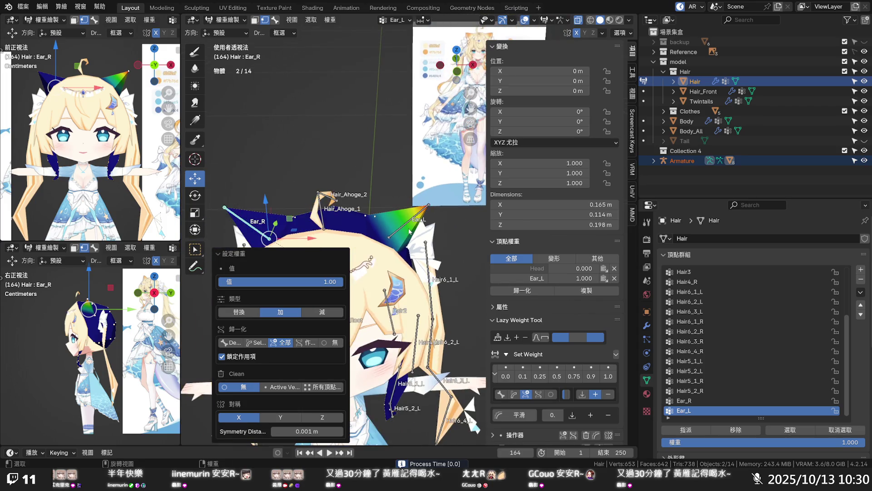
pyautogui.scroll(1, 410, 230)
pyautogui.scroll(-2, 212, 214)
# - Check the right and left ear-tip vertex weights, undoing an accidental transform
pyautogui.click(226, 210)
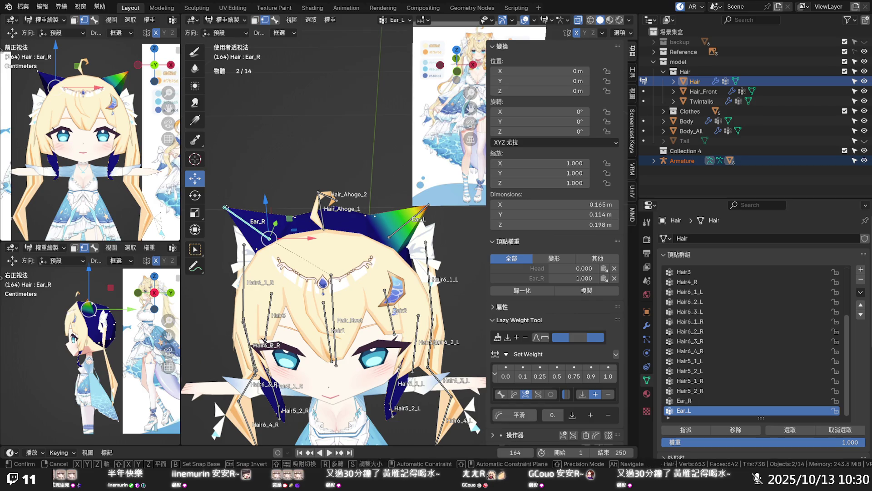
pyautogui.click(396, 221)
pyautogui.hotkey('ctrl', 'z')
pyautogui.click(426, 208)
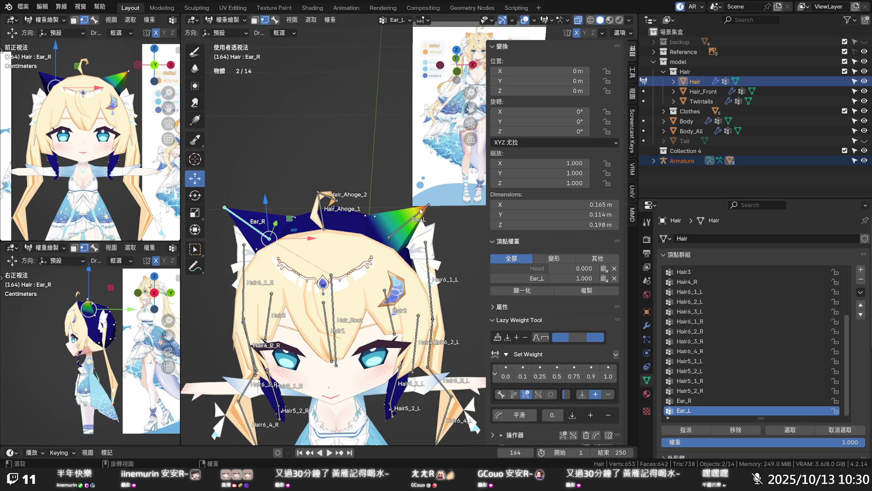
pyautogui.press('Tab')
pyautogui.click(229, 20)
# - Reselect the Hair mesh and put it into Weight Paint mode
pyautogui.click(232, 31)
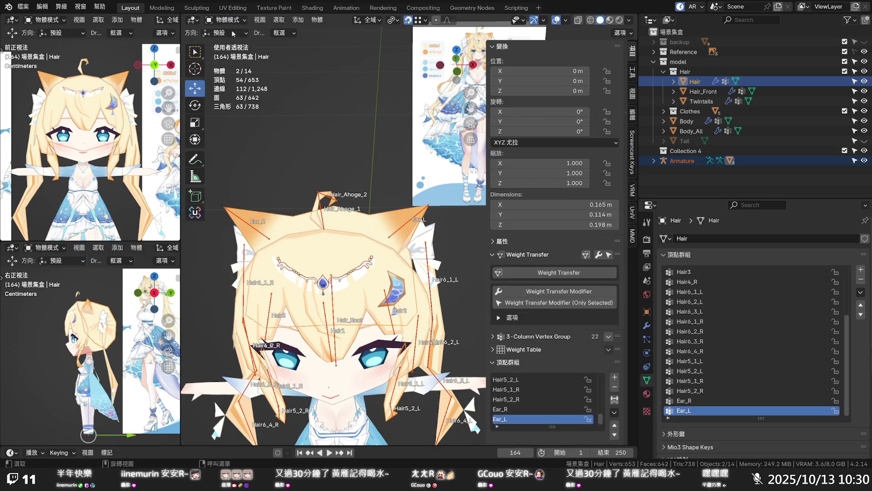
pyautogui.click(429, 208)
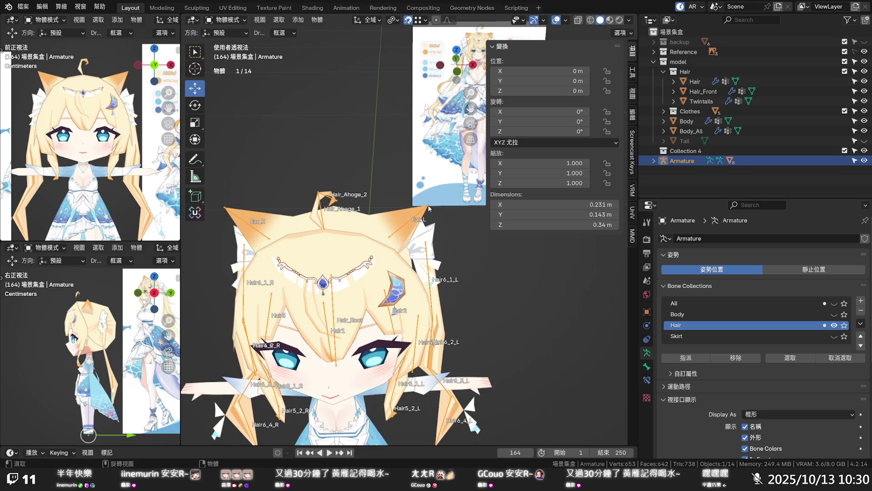
pyautogui.click(429, 208)
pyautogui.press('Tab')
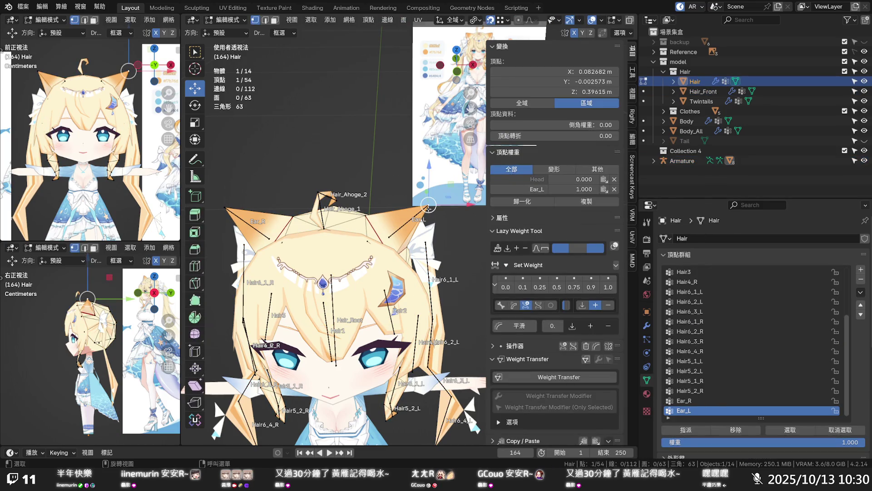
pyautogui.click(227, 20)
pyautogui.click(229, 70)
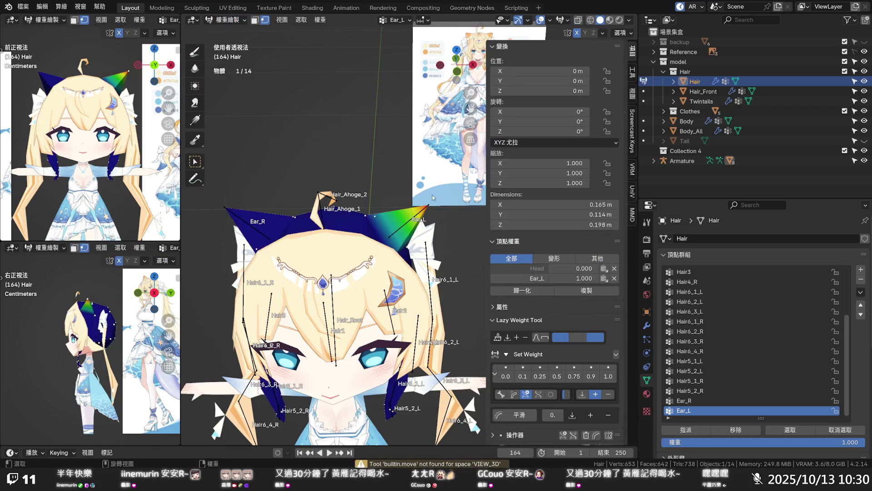
pyautogui.scroll(4, 430, 206)
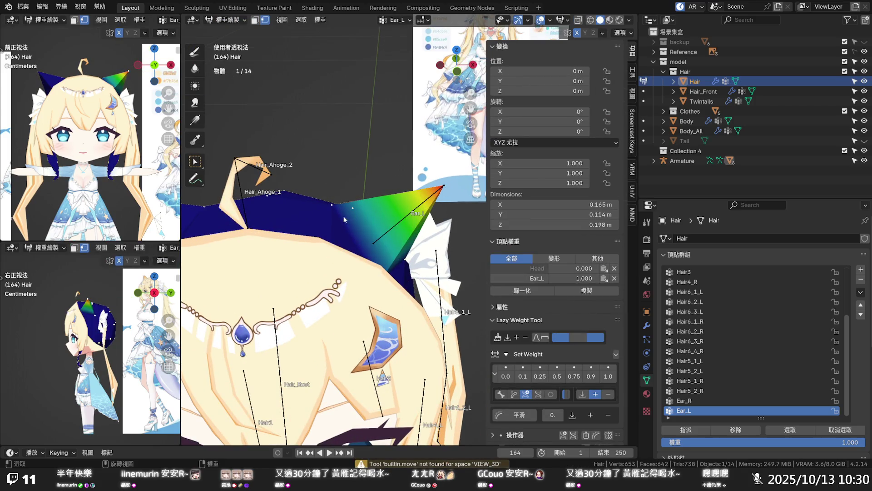
# - Delete the Head weight from both the left and right ear-tip vertices
pyautogui.click(334, 207)
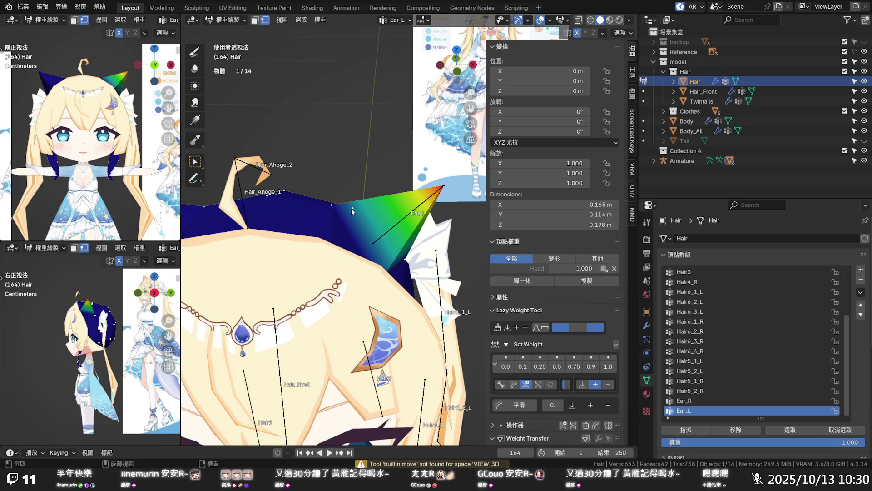
pyautogui.click(444, 186)
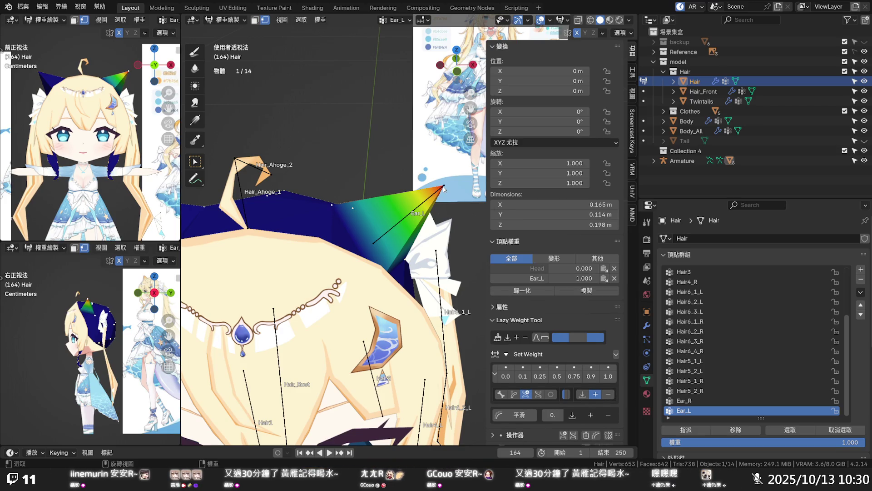
pyautogui.click(615, 268)
pyautogui.scroll(-3, 367, 214)
pyautogui.moveTo(350, 218); pyautogui.dragTo(236, 218, button='middle')
pyautogui.click(256, 208)
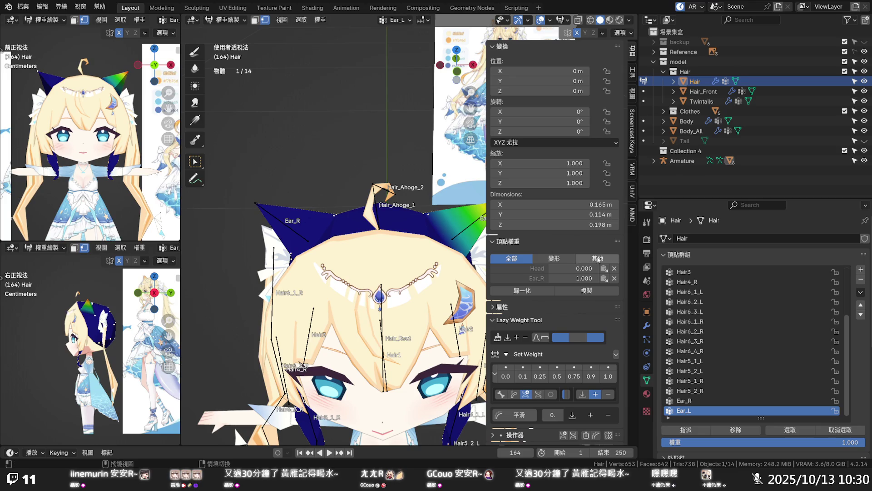
pyautogui.click(614, 268)
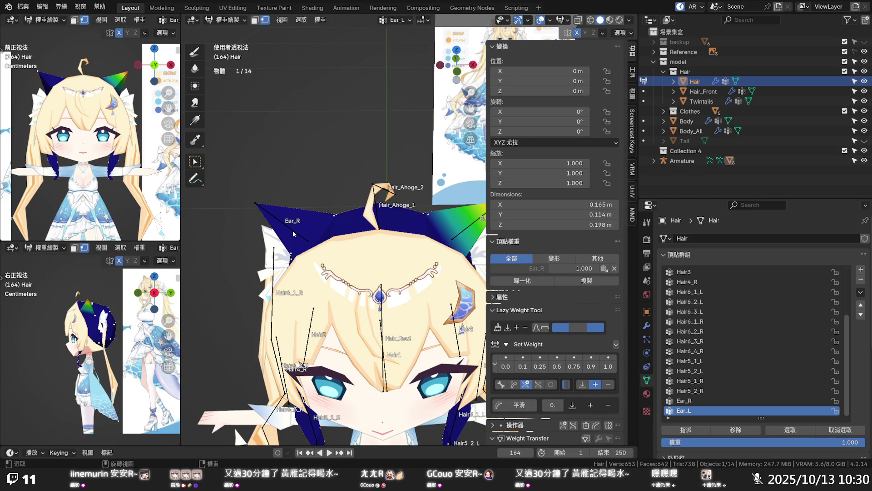
# - Review the Ear_R and Ear_L weight gradients across the ears
pyautogui.click(527, 268)
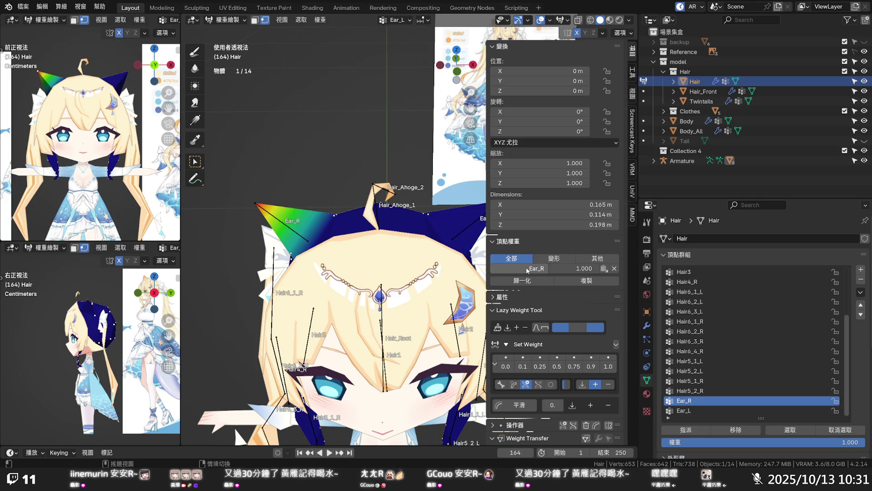
pyautogui.moveTo(318, 253)
pyautogui.mouseDown(button='middle')
pyautogui.moveTo(467, 232)
pyautogui.moveTo(398, 227)
pyautogui.mouseUp(button='middle')
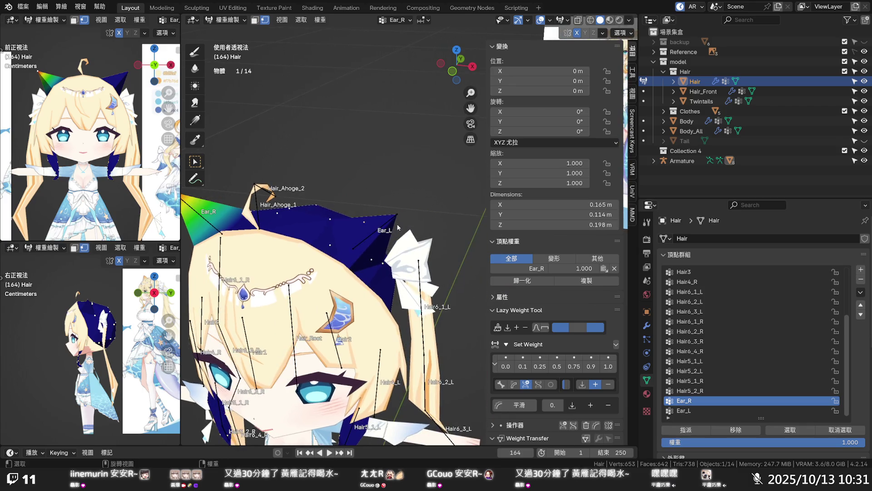
pyautogui.click(510, 269)
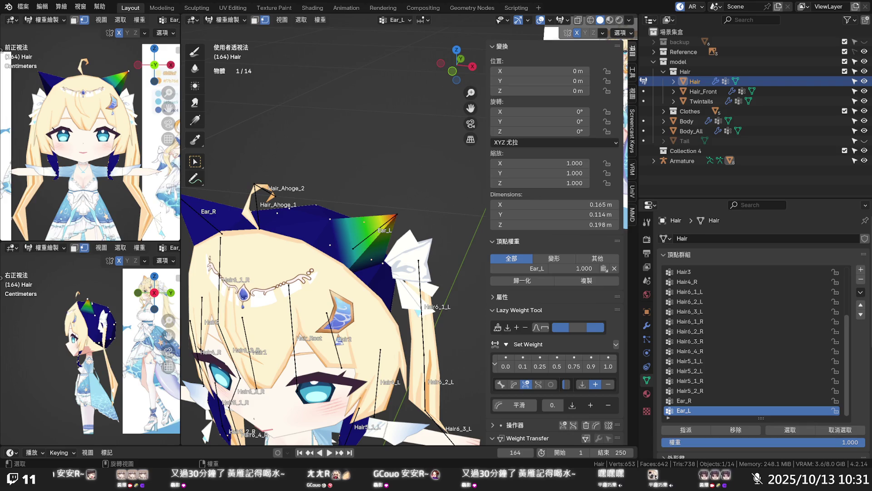
pyautogui.scroll(-3, 409, 200)
pyautogui.moveTo(409, 200); pyautogui.dragTo(413, 191, button='middle')
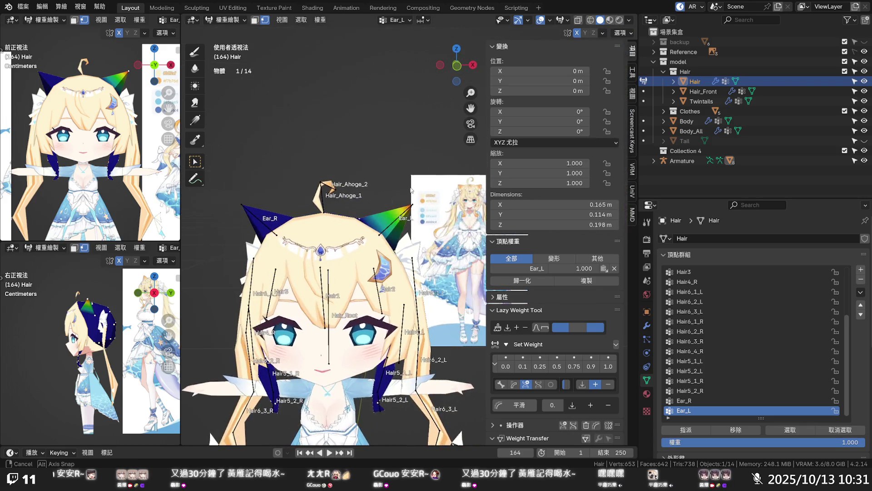
pyautogui.scroll(2, 413, 191)
# - Save the .blend file with Ctrl+S
pyautogui.hotkey('ctrl', 's')
pyautogui.scroll(4, 412, 193)
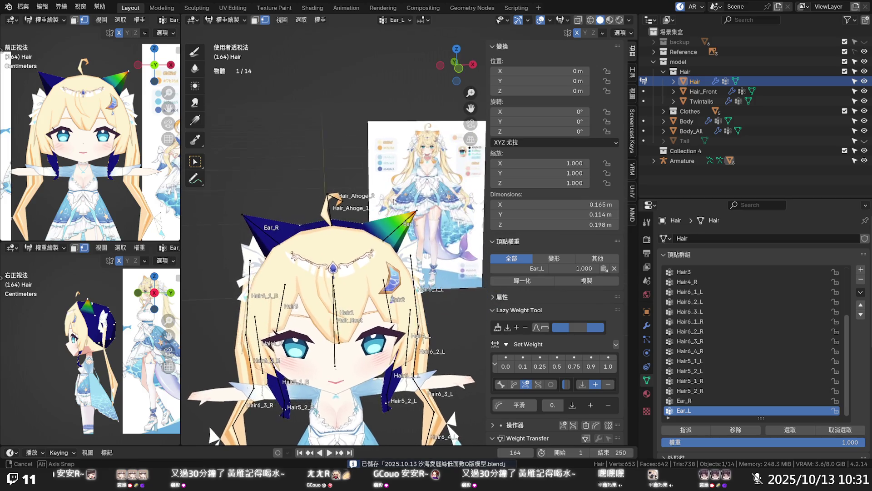
pyautogui.moveTo(387, 209)
pyautogui.mouseDown(button='middle')
pyautogui.moveTo(276, 192)
pyautogui.moveTo(329, 191)
pyautogui.moveTo(321, 184)
pyautogui.moveTo(456, 203)
pyautogui.moveTo(356, 198)
pyautogui.moveTo(382, 209)
pyautogui.mouseUp(button='middle')
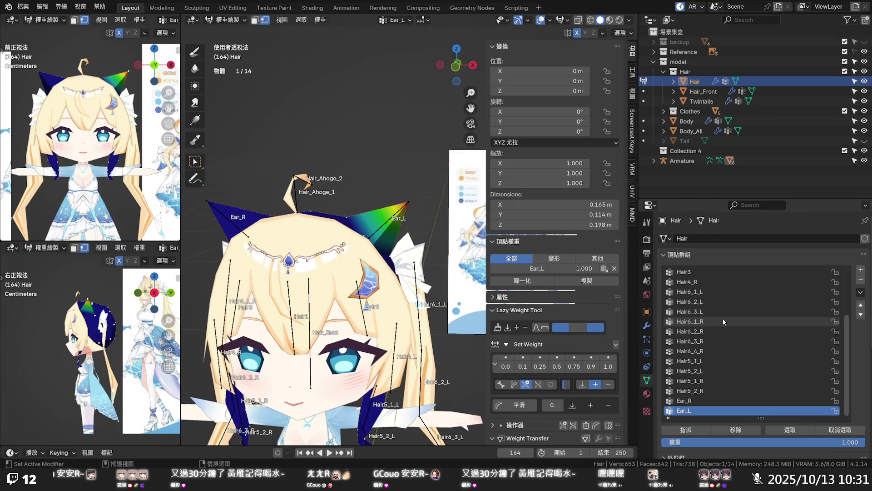
# - Select Hair6_1_L, then Hair6_2_L, in the Hair mesh's vertex group list
pyautogui.click(704, 292)
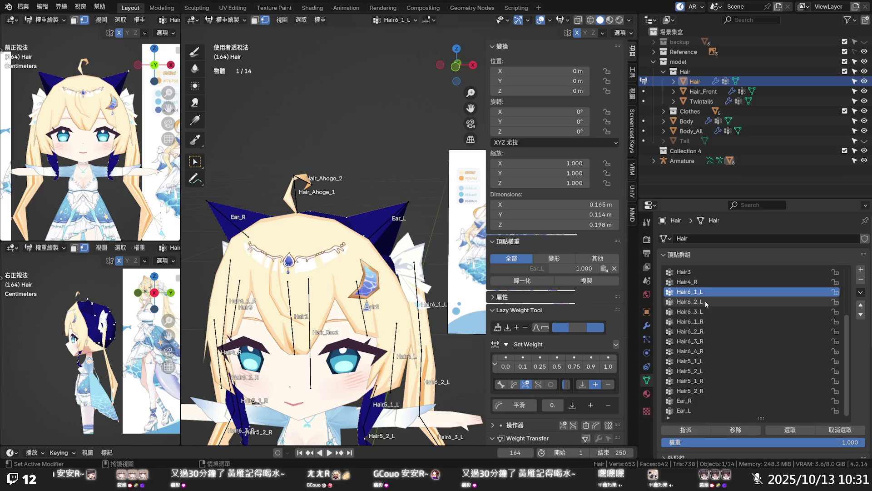
pyautogui.click(705, 302)
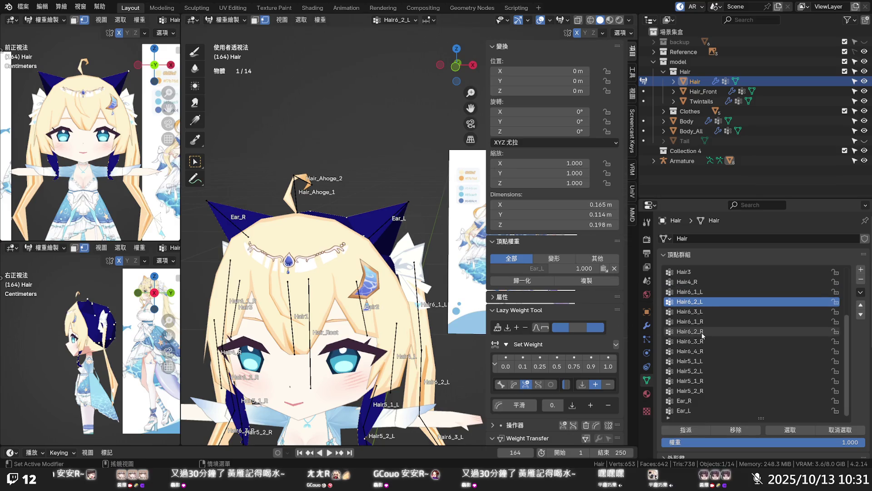
pyautogui.scroll(5, 702, 333)
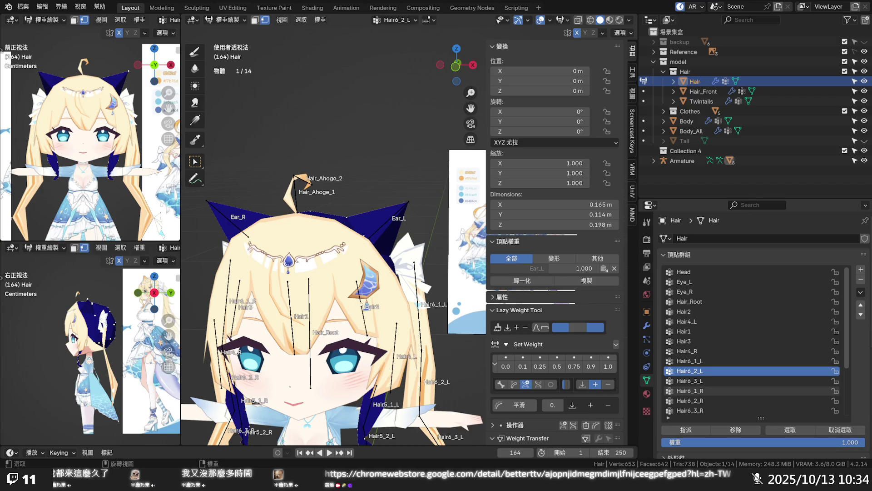
# - Return the hair mesh to Object Mode and make the Armature active, showing its bone collections
pyautogui.moveTo(365, 306)
pyautogui.mouseDown(button='middle')
pyautogui.moveTo(387, 268)
pyautogui.moveTo(344, 271)
pyautogui.moveTo(347, 227)
pyautogui.mouseUp(button='middle')
pyautogui.moveTo(422, 220)
pyautogui.mouseDown(button='middle')
pyautogui.moveTo(451, 286)
pyautogui.moveTo(429, 226)
pyautogui.mouseUp(button='middle')
pyautogui.press('Tab')
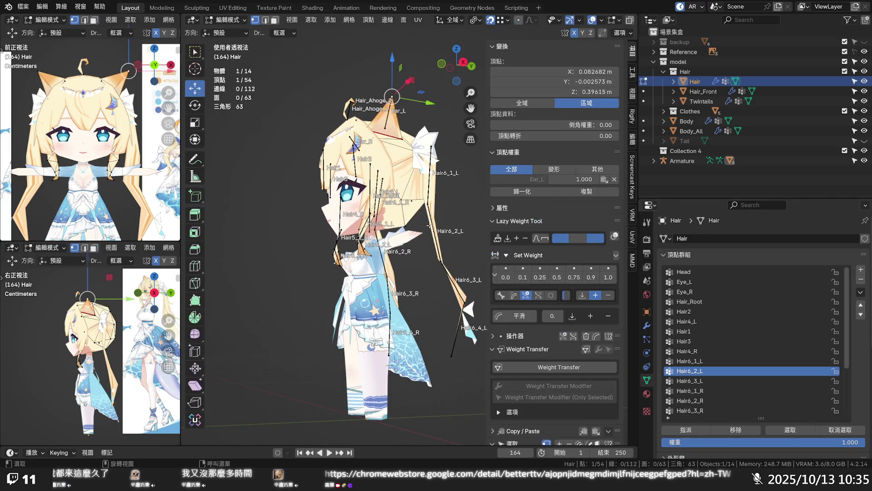
pyautogui.click(226, 20)
pyautogui.click(223, 30)
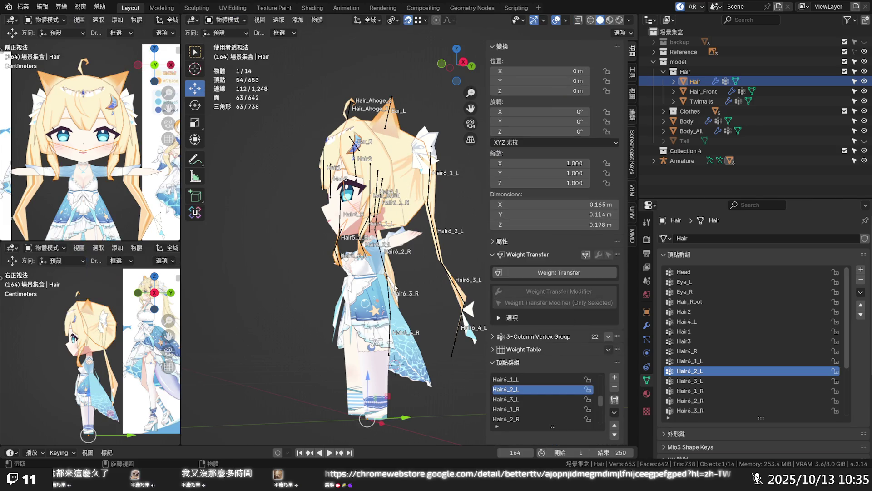
pyautogui.click(388, 273)
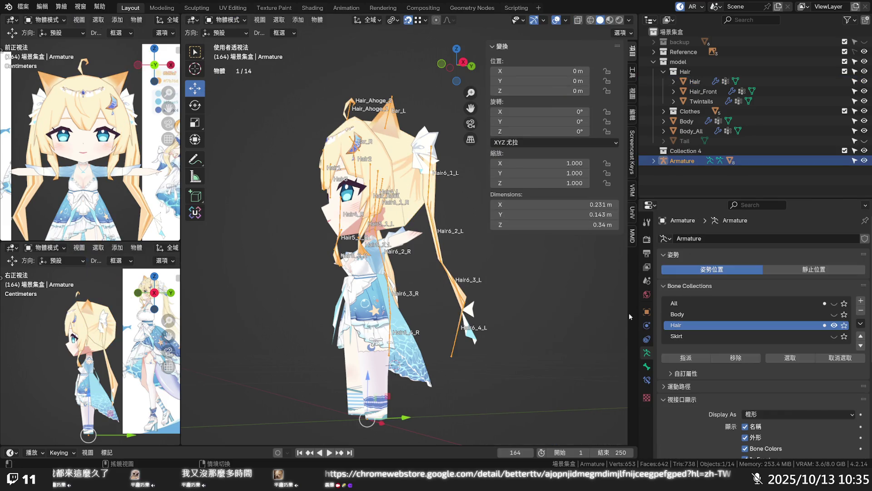
# - Hide the Hair bone collection, show the Skirt collection, and zoom in on the skirt bones
pyautogui.click(834, 325)
pyautogui.click(834, 336)
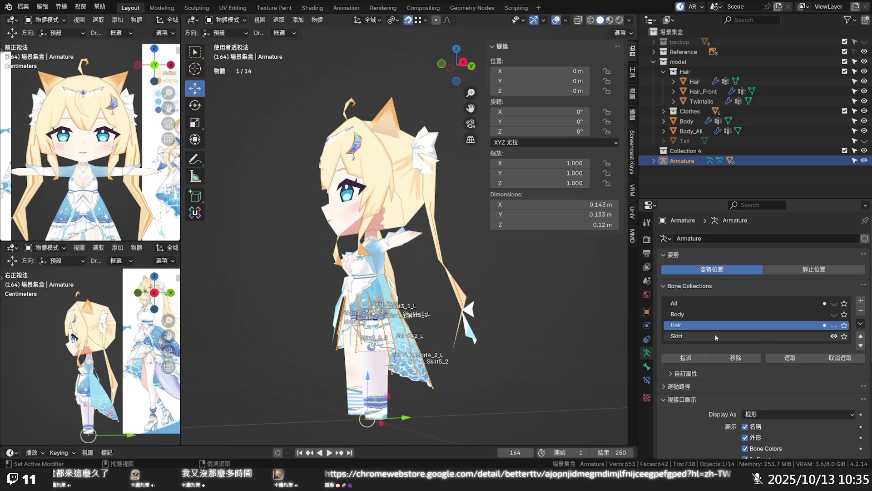
pyautogui.scroll(3, 362, 242)
pyautogui.moveTo(359, 255)
pyautogui.mouseDown(button='middle')
pyautogui.moveTo(362, 243)
pyautogui.moveTo(312, 232)
pyautogui.moveTo(286, 242)
pyautogui.moveTo(391, 257)
pyautogui.moveTo(434, 228)
pyautogui.moveTo(464, 242)
pyautogui.moveTo(363, 252)
pyautogui.mouseUp(button='middle')
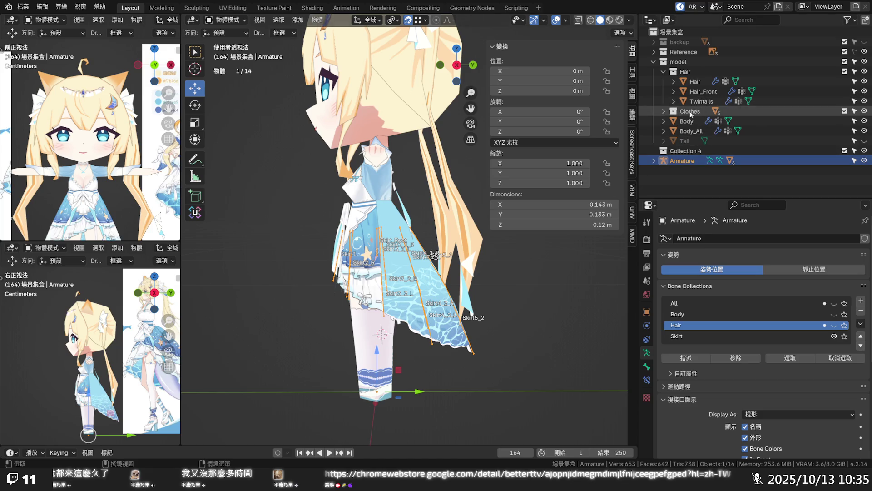
pyautogui.click(663, 72)
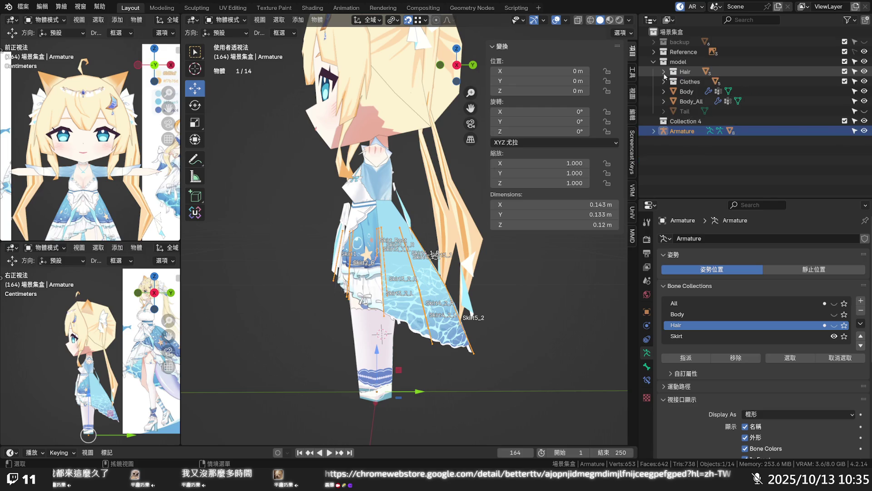
# - Expand the Clothes collection to list Body_All.004 and Body_All袖子
pyautogui.click(664, 82)
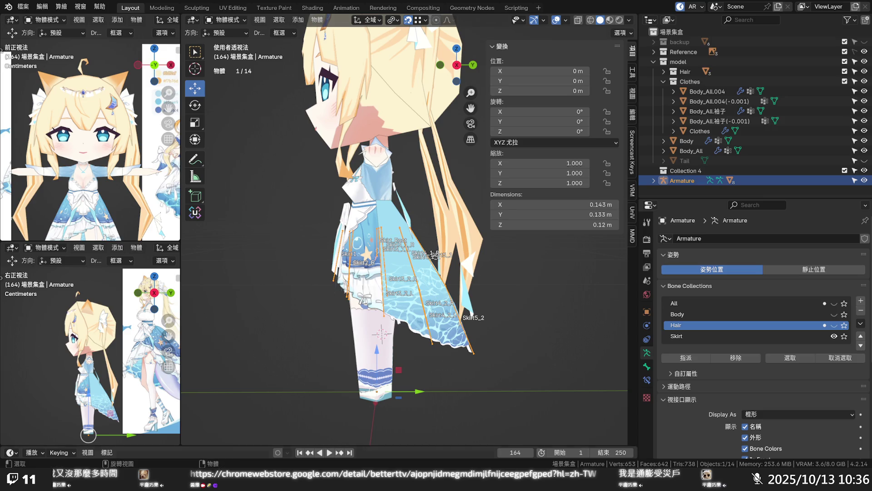
pyautogui.moveTo(434, 254)
pyautogui.mouseDown(button='middle')
pyautogui.moveTo(587, 280)
pyautogui.moveTo(558, 301)
pyautogui.moveTo(376, 284)
pyautogui.moveTo(410, 277)
pyautogui.mouseUp(button='middle')
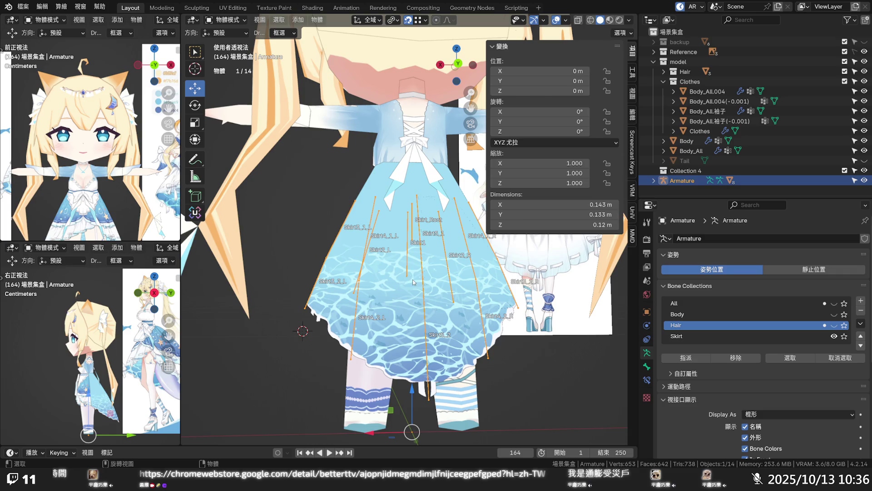
# - Inspect the Body_All.004 skirt mesh in Edit Mode, then return to Object Mode
pyautogui.click(398, 302)
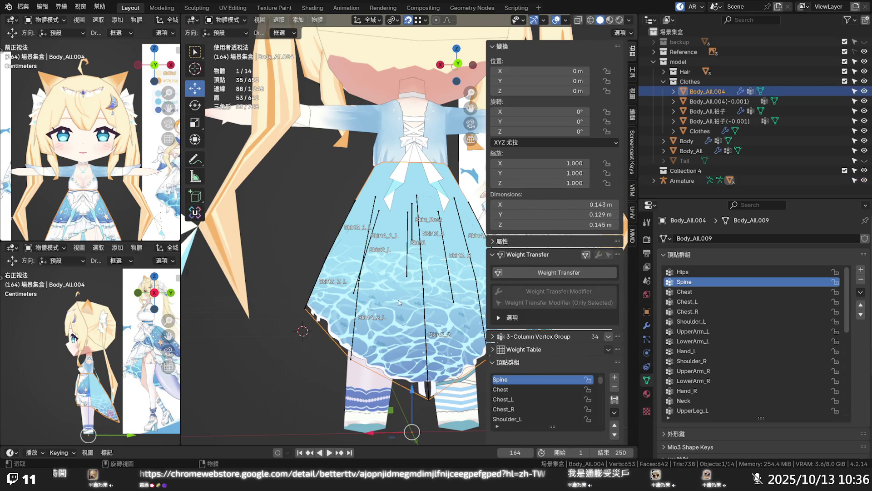
pyautogui.press('Tab')
pyautogui.moveTo(397, 302); pyautogui.dragTo(469, 307, button='middle')
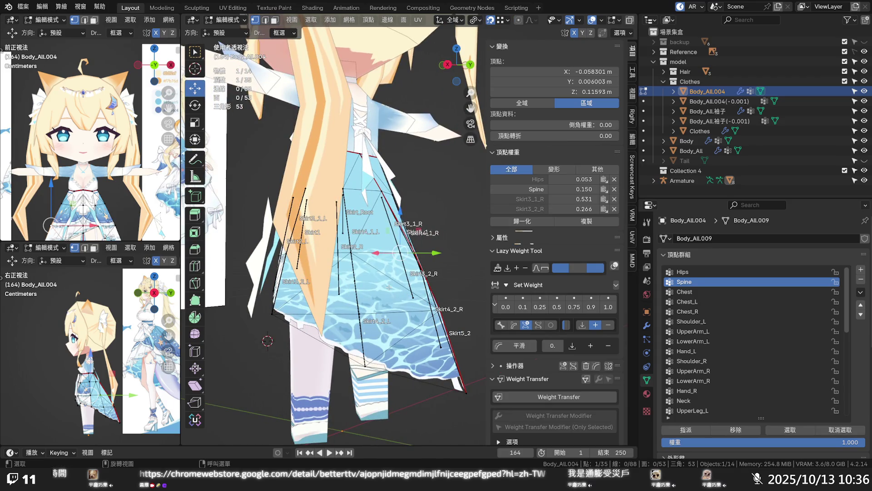
pyautogui.hotkey('alt', 'a')
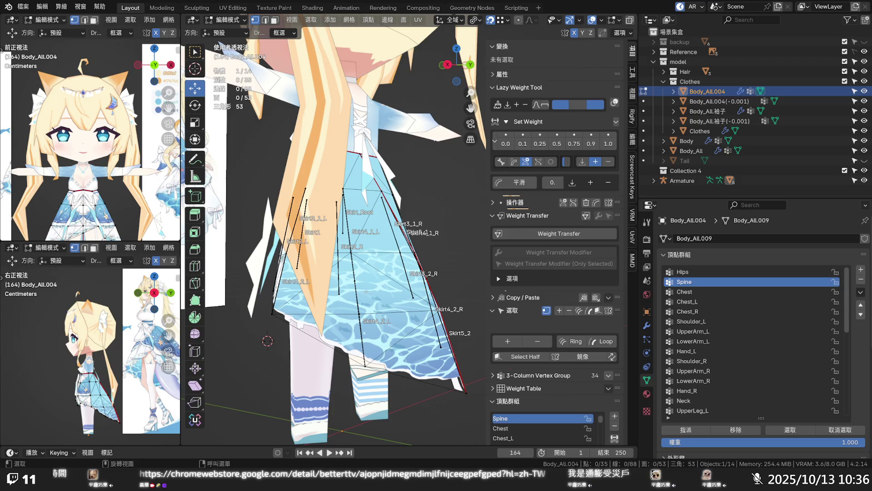
pyautogui.press('Tab')
# - Select Body_All.004 and Body_All.004(-0.001) together and enter Edit Mode on both
pyautogui.keyDown('shift'); pyautogui.click(358, 302); pyautogui.keyUp('shift')
pyautogui.keyDown('shift'); pyautogui.click(373, 293); pyautogui.keyUp('shift')
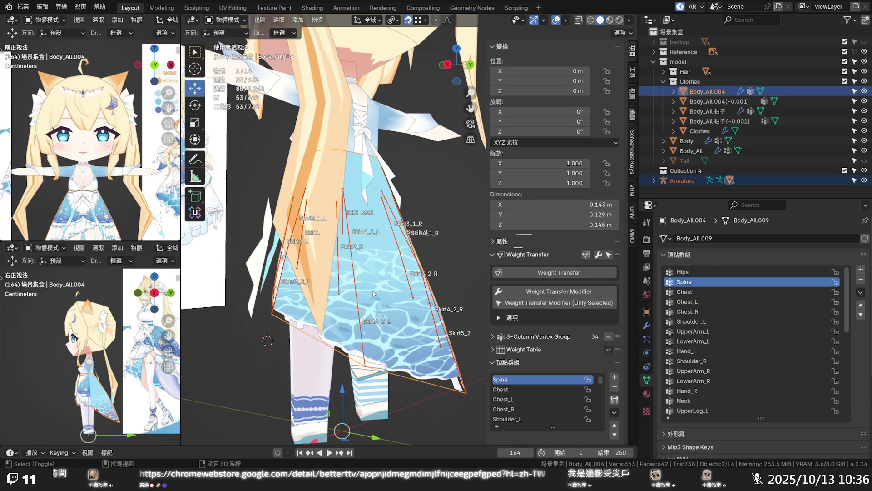
pyautogui.keyDown('shift'); pyautogui.click(715, 101); pyautogui.keyUp('shift')
pyautogui.press('Tab')
pyautogui.moveTo(411, 222); pyautogui.dragTo(361, 229, button='middle')
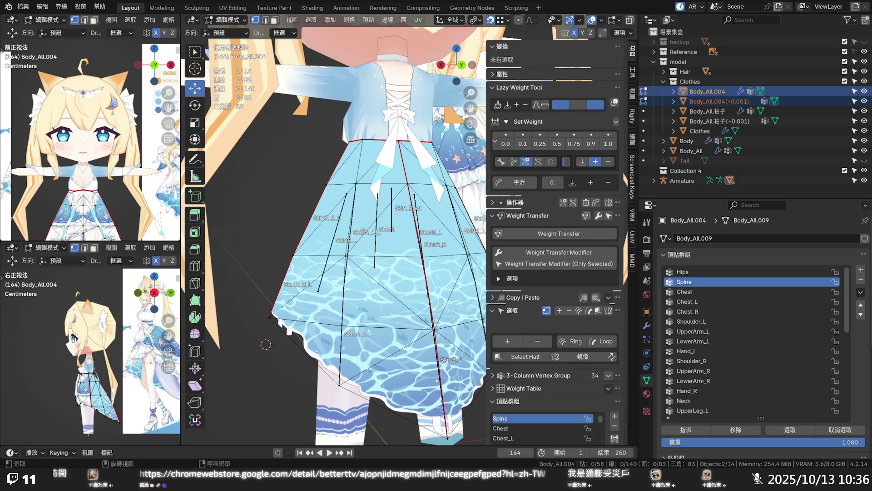
# - Toggle the skirt layers' visibility, leaving Body_All.004(-0.001) hidden and Body_All.004 shown
pyautogui.click(864, 101)
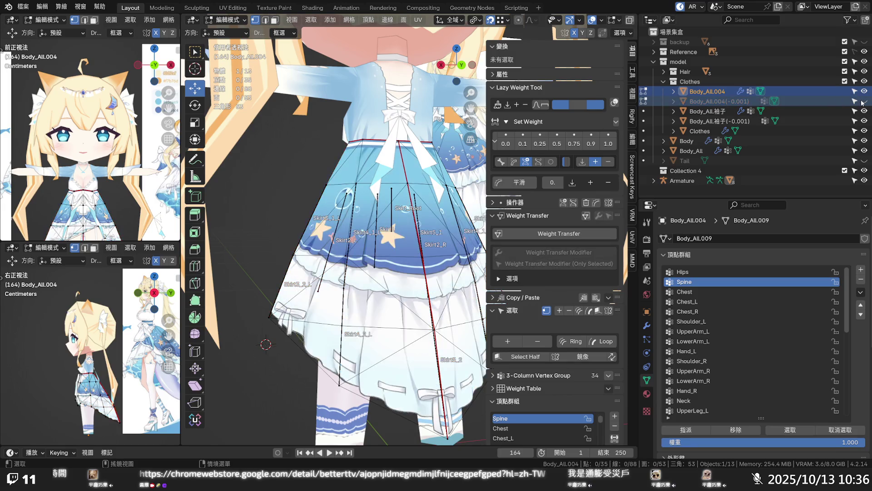
pyautogui.click(864, 92)
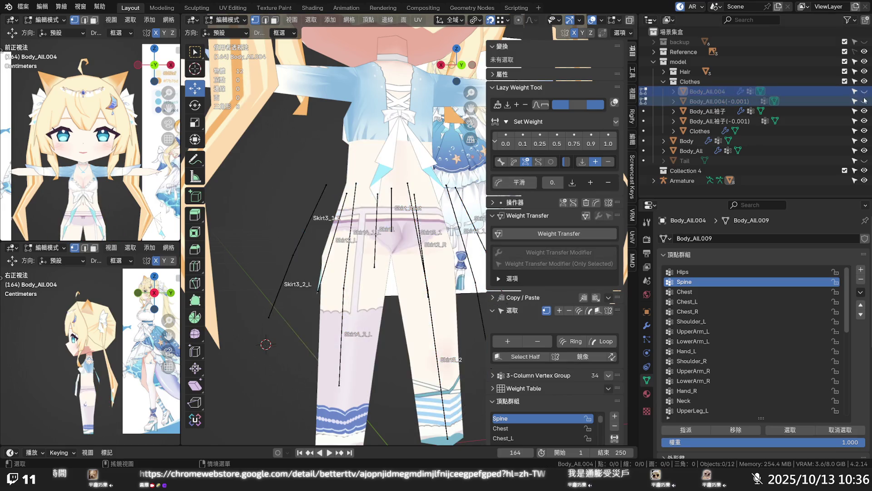
pyautogui.click(864, 101)
pyautogui.moveTo(346, 254); pyautogui.dragTo(499, 250, button='middle')
pyautogui.click(864, 101)
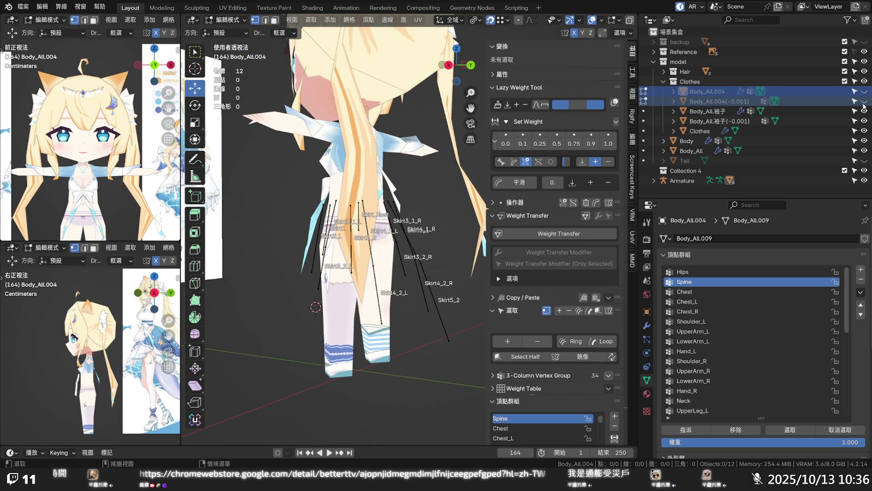
pyautogui.click(864, 91)
pyautogui.scroll(5, 346, 204)
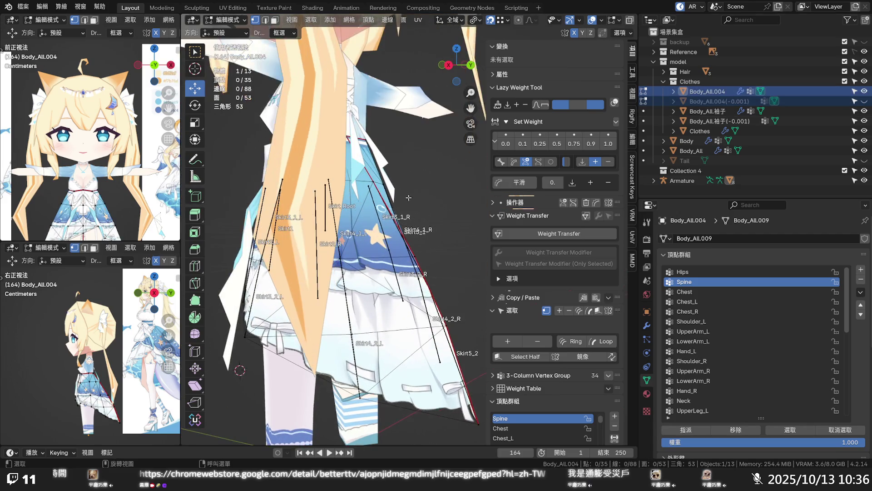
pyautogui.click(239, 20)
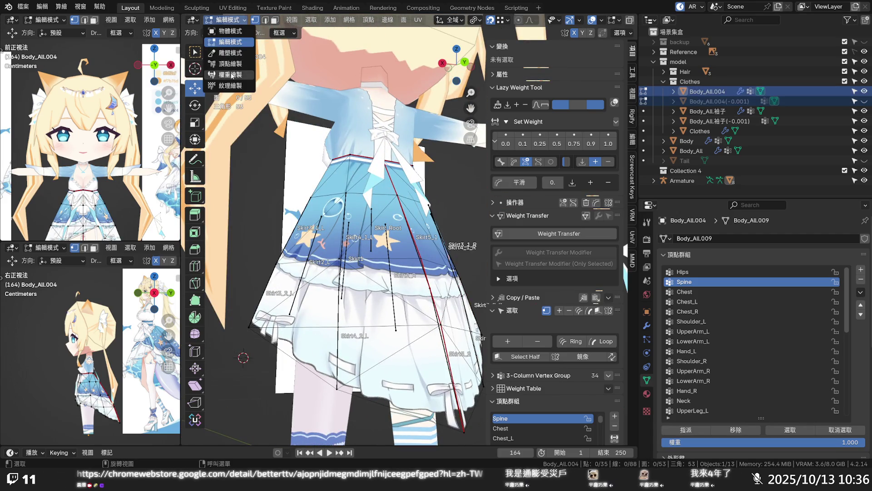
# - View Body_All.004's Spine weights in Weight Paint, then reselect it and switch to Edit Mode
pyautogui.click(232, 76)
pyautogui.moveTo(318, 250); pyautogui.dragTo(473, 256, button='middle')
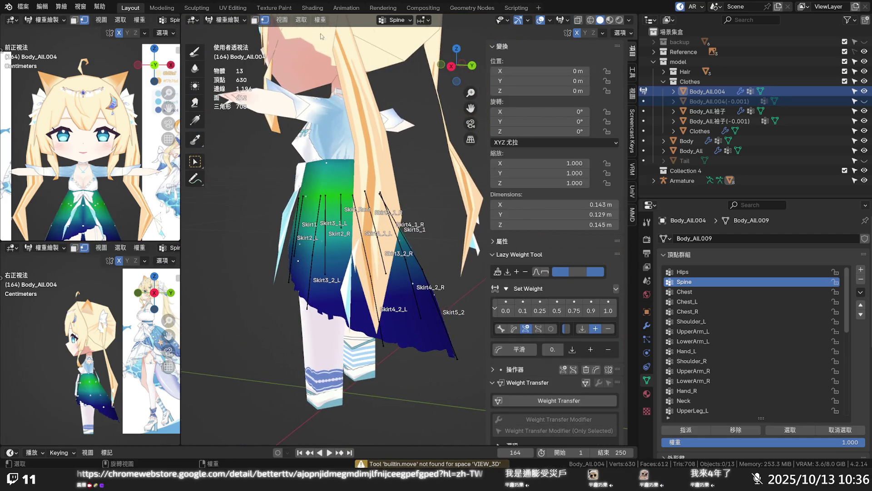
pyautogui.click(707, 91)
pyautogui.click(255, 20)
pyautogui.click(266, 21)
pyautogui.scroll(3, 365, 240)
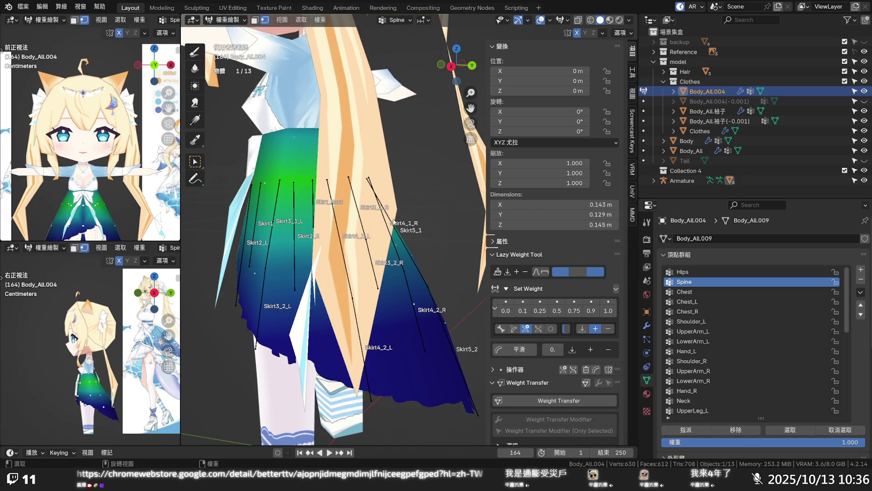
pyautogui.press('Tab')
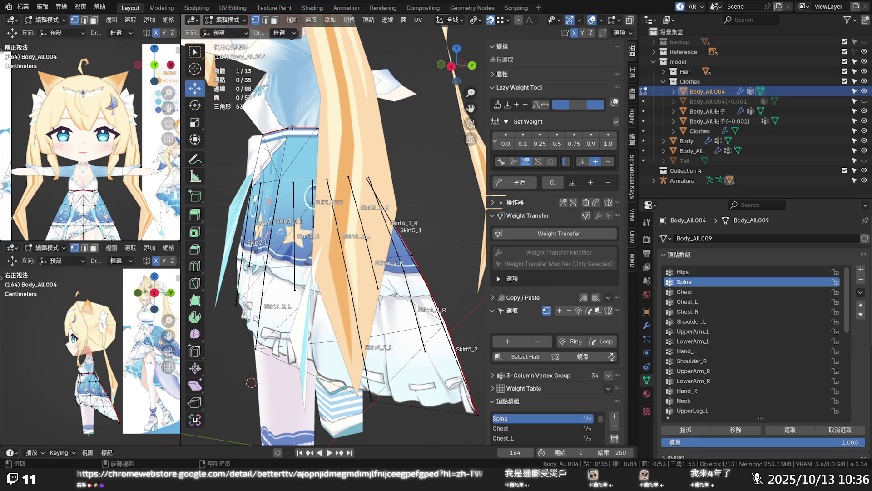
# - Return the skirt to Object Mode and unhide the Body_All.004(-0.001) layer
pyautogui.click(227, 20)
pyautogui.click(229, 28)
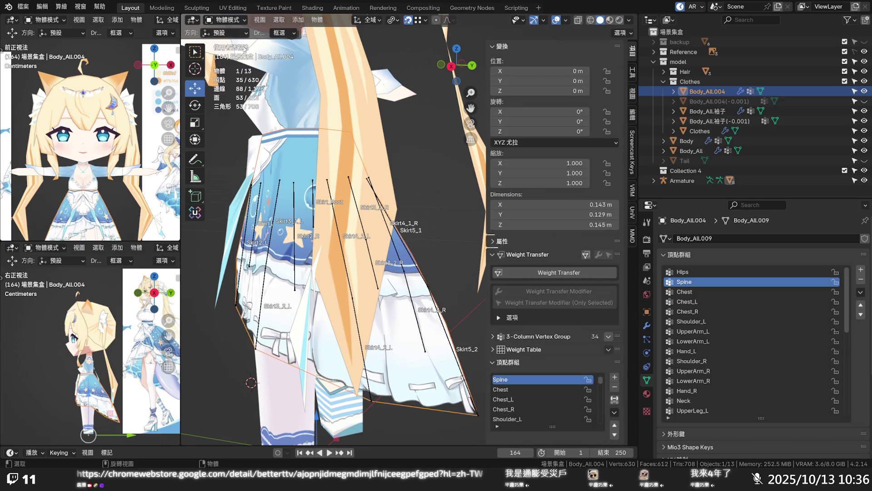
pyautogui.click(294, 209)
pyautogui.click(303, 167)
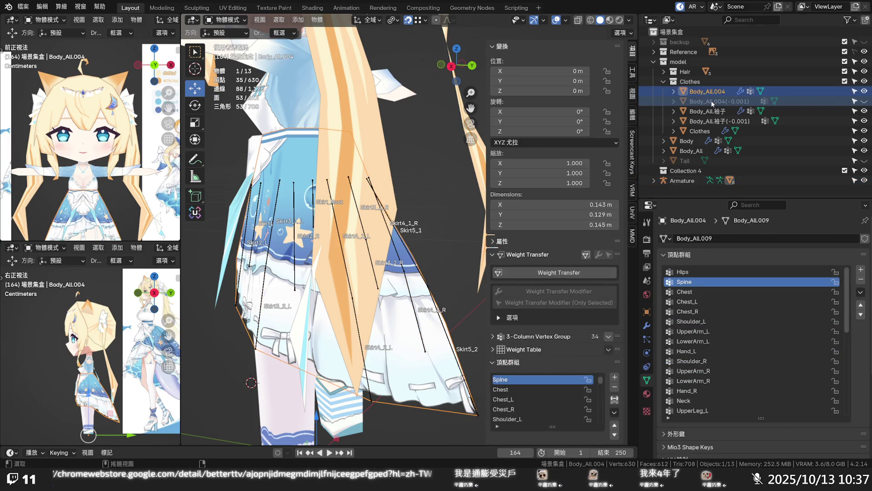
pyautogui.click(864, 101)
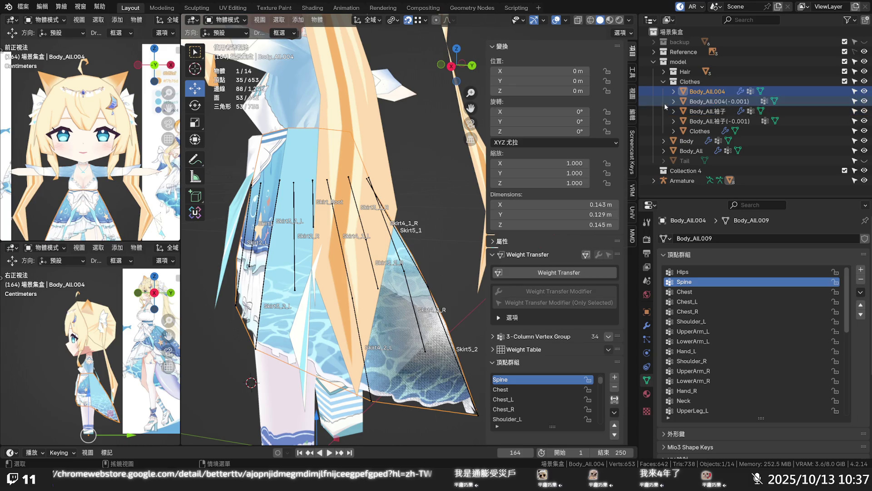
# - Adjust the viewport selection between the armature and Body_All.004
pyautogui.click(416, 228)
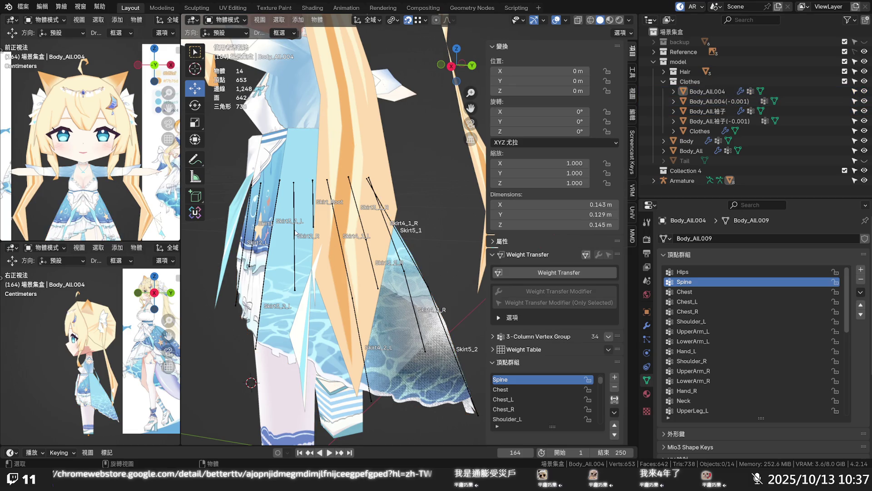
pyautogui.click(295, 232)
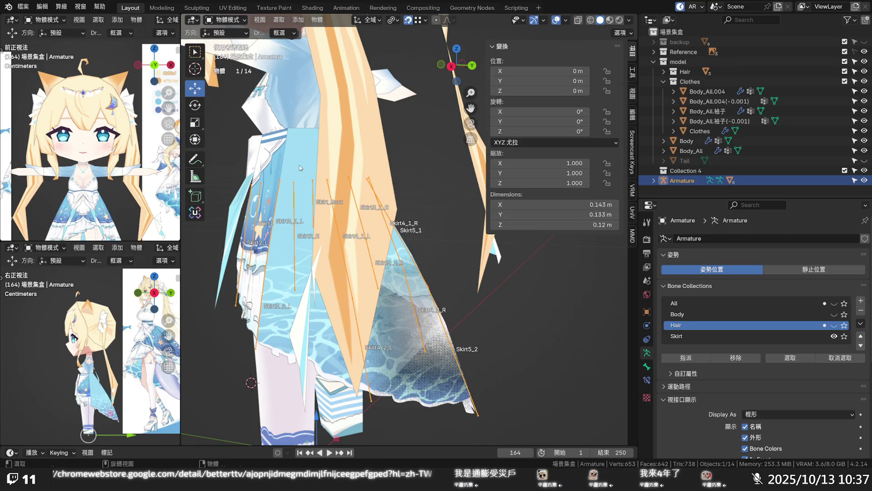
pyautogui.keyDown('shift'); pyautogui.click(273, 164); pyautogui.keyUp('shift')
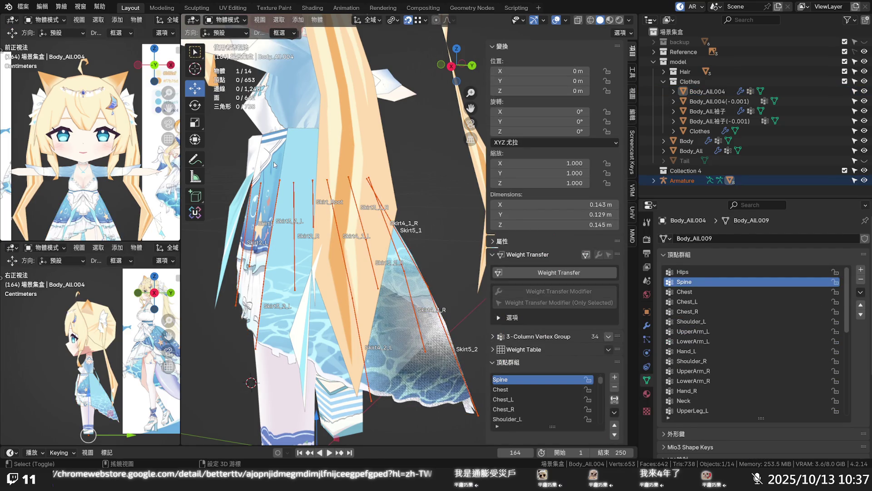
pyautogui.keyDown('shift'); pyautogui.click(274, 162); pyautogui.keyUp('shift')
pyautogui.keyDown('shift'); pyautogui.click(288, 165); pyautogui.keyUp('shift')
pyautogui.keyDown('shift'); pyautogui.click(278, 166); pyautogui.keyUp('shift')
pyautogui.keyDown('shift'); pyautogui.click(299, 167); pyautogui.keyUp('shift')
pyautogui.keyDown('shift'); pyautogui.click(299, 164); pyautogui.keyUp('shift')
pyautogui.keyDown('shift'); pyautogui.click(294, 204); pyautogui.keyUp('shift')
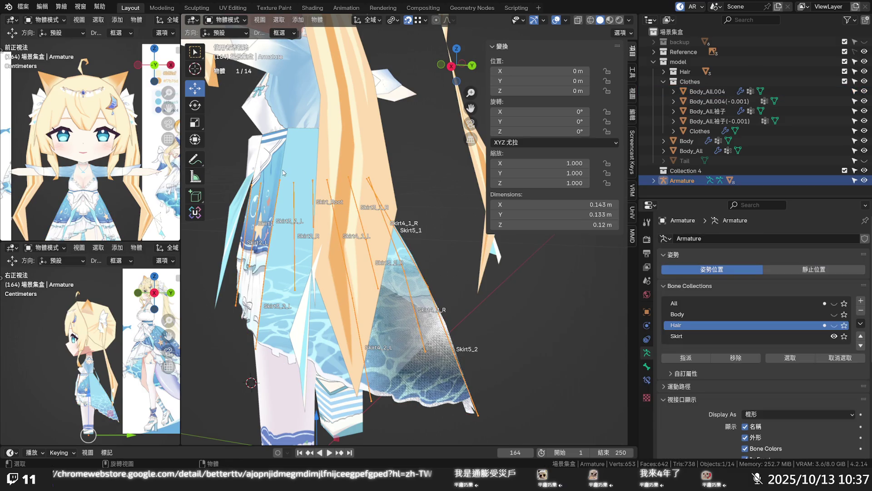
# - Select both Body_All.004 skirt meshes, Body_All.004 active, and edit them together
pyautogui.keyDown('shift'); pyautogui.click(701, 95); pyautogui.keyUp('shift')
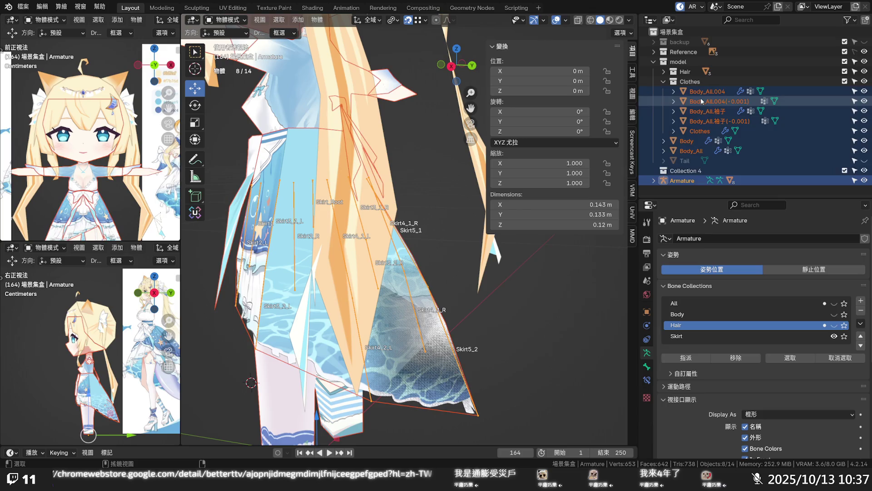
pyautogui.click(427, 169)
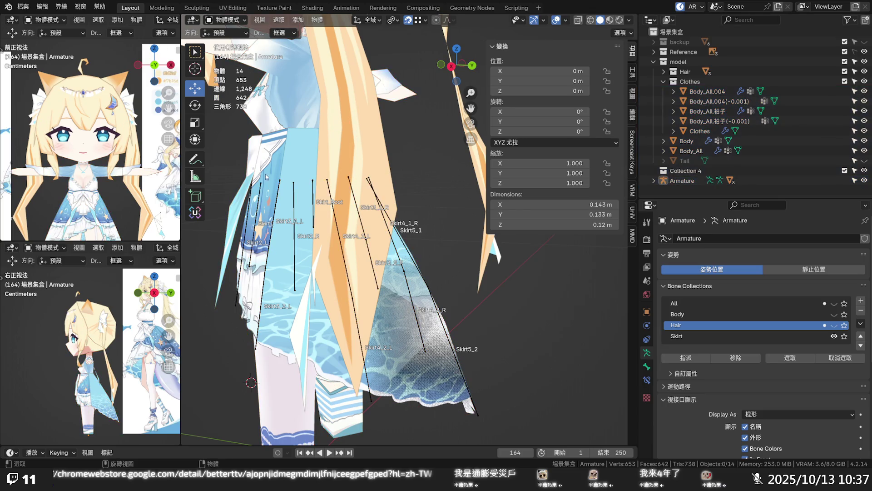
pyautogui.click(291, 202)
pyautogui.keyDown('shift'); pyautogui.click(268, 158); pyautogui.keyUp('shift')
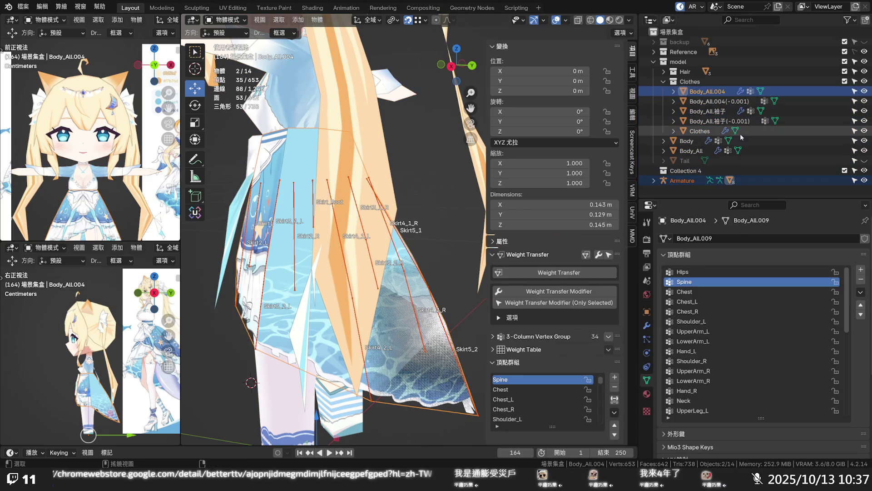
pyautogui.keyDown('shift'); pyautogui.click(719, 101); pyautogui.keyUp('shift')
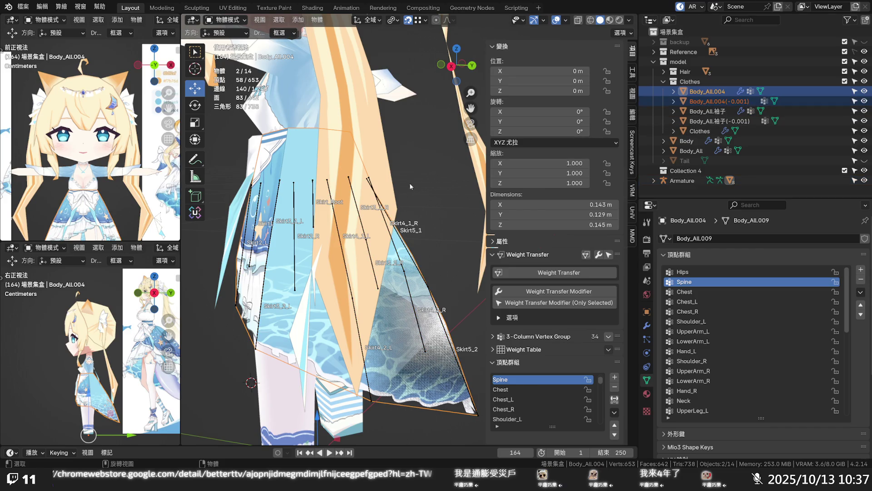
pyautogui.press('Tab')
# - Switch the skirts to Weight Paint, toggle Edit Mode, then return them to Object Mode
pyautogui.click(227, 20)
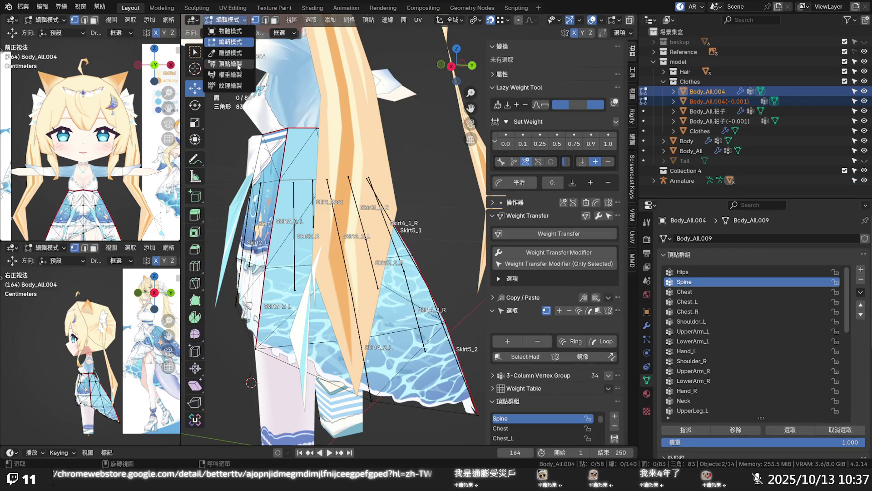
pyautogui.click(227, 75)
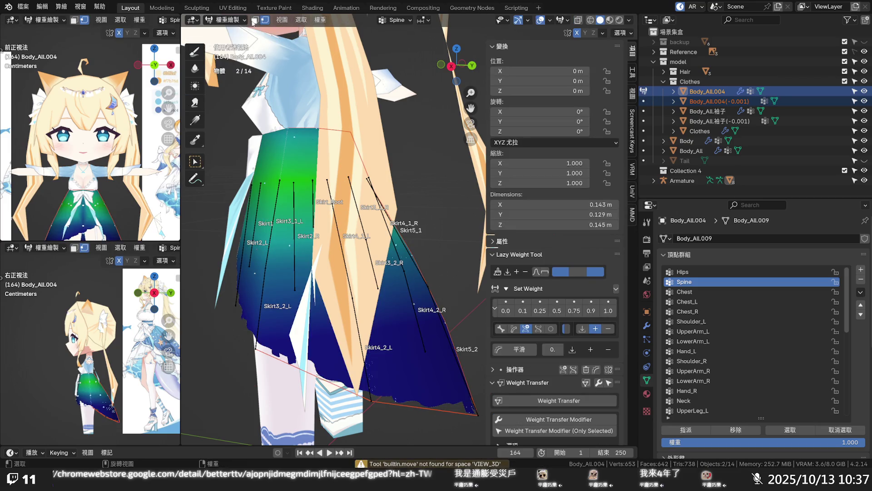
pyautogui.press('Tab')
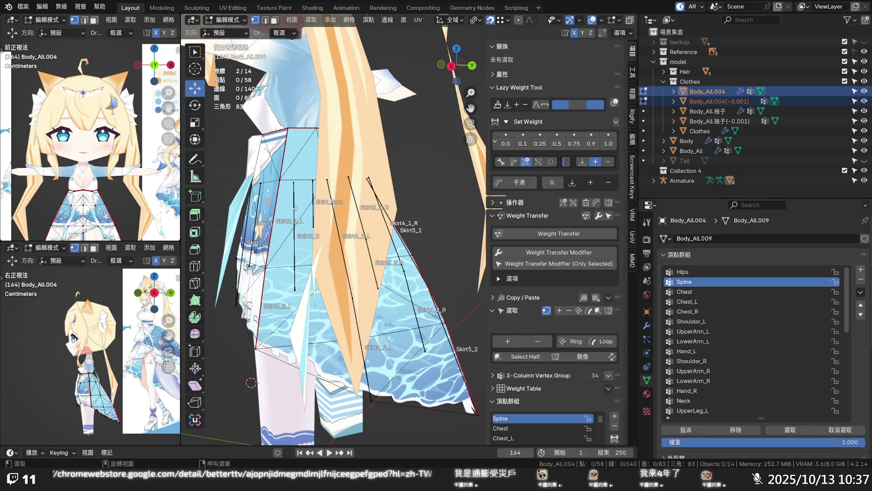
pyautogui.press('Tab')
pyautogui.press('Tab')
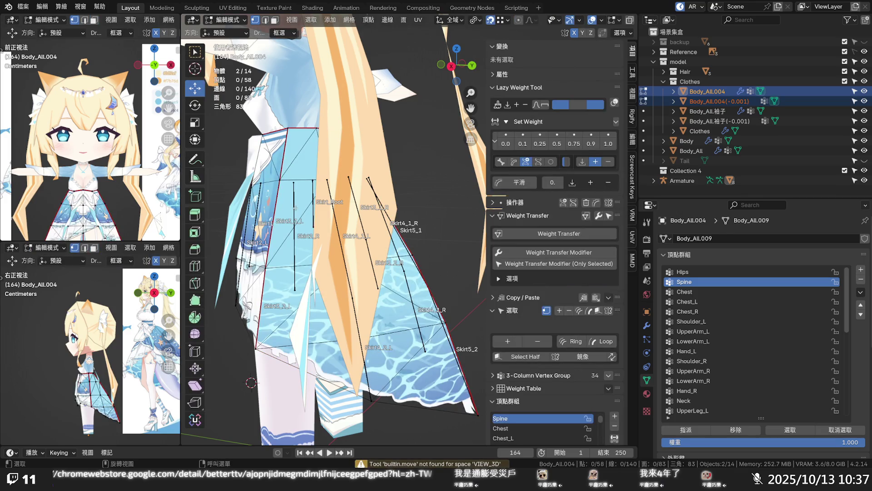
pyautogui.click(225, 20)
pyautogui.click(225, 30)
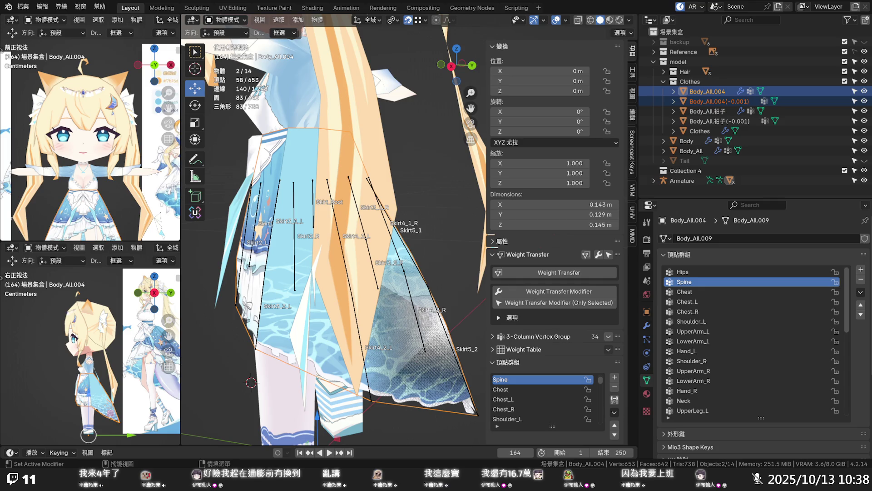
# - Deselect the Body_All.004(-0.001) layer in the outliner
pyautogui.keyDown('ctrl'); pyautogui.click(721, 101); pyautogui.keyUp('ctrl')
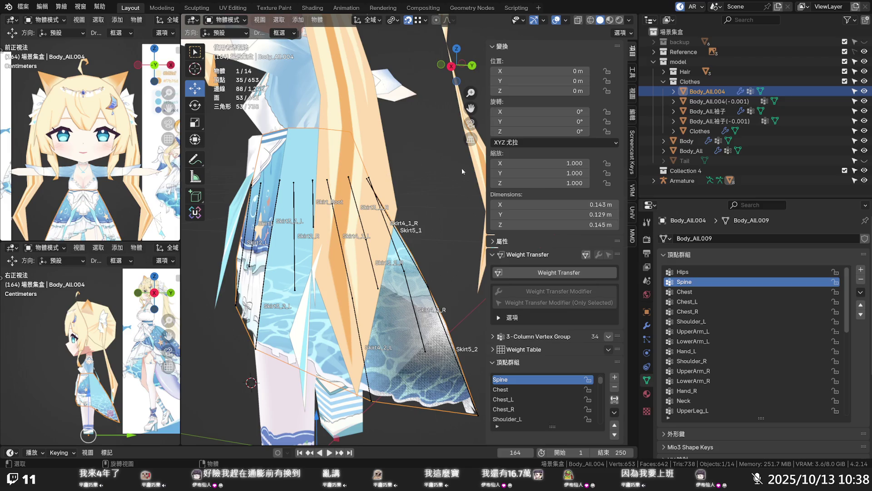
# - Hide the Body_All.004(-0.001) layer and enter Weight Paint on Body_All.004 with the Armature also selected
pyautogui.click(864, 101)
pyautogui.hotkey('alt', 'a')
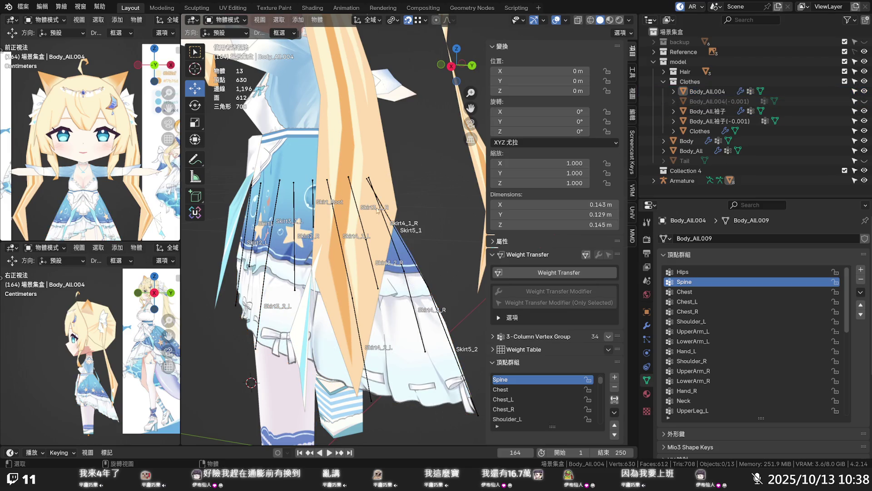
pyautogui.press('Tab')
pyautogui.press('Tab')
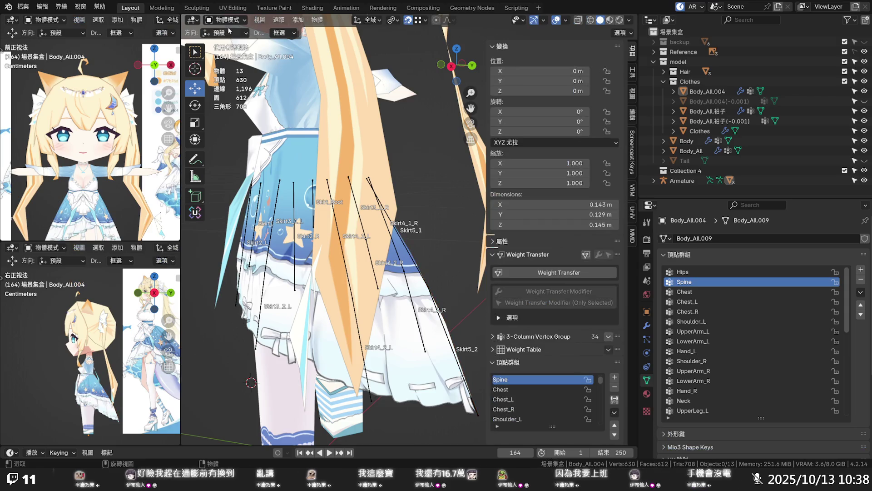
pyautogui.click(294, 214)
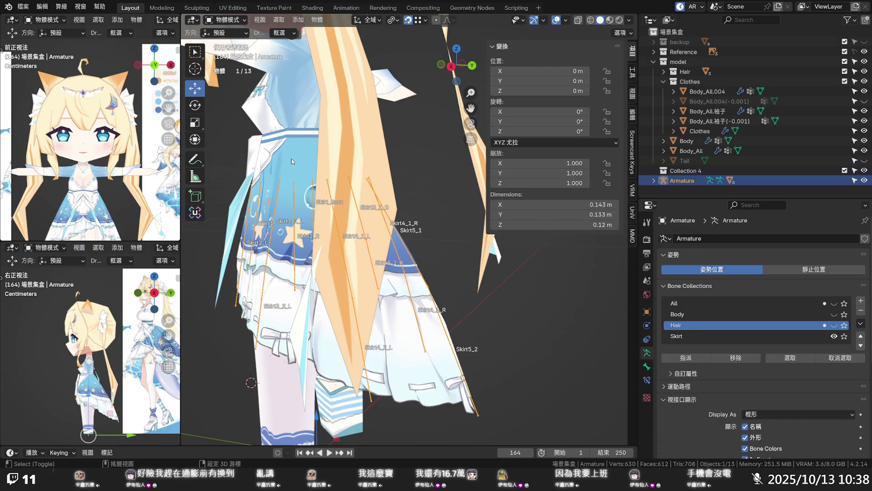
pyautogui.keyDown('shift'); pyautogui.click(290, 158); pyautogui.keyUp('shift')
pyautogui.click(225, 20)
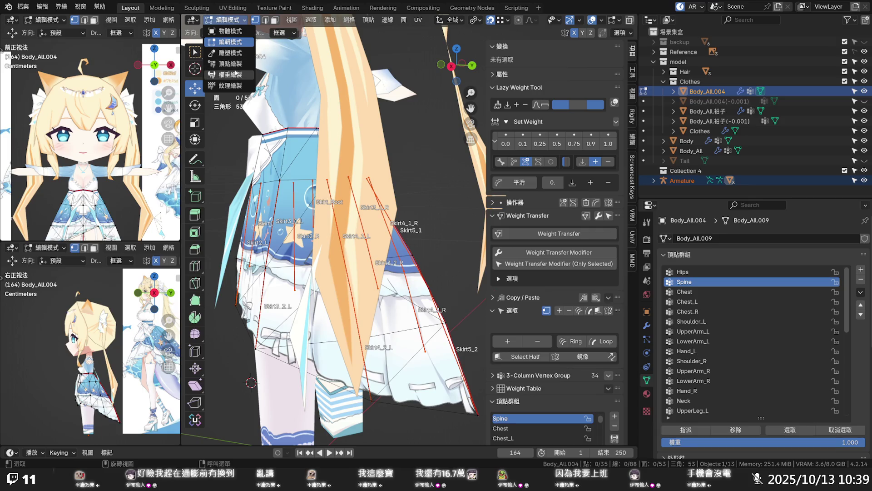
pyautogui.click(236, 73)
# - Enable bone selection and pick Skirt4_2_R, then Skirt5_2 to show its front-centre skirt weights
pyautogui.scroll(-1, 398, 248)
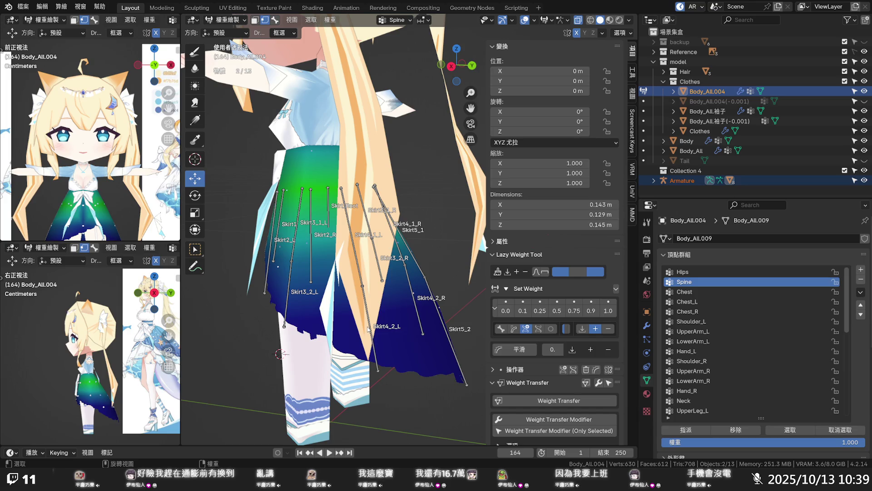
pyautogui.moveTo(368, 327); pyautogui.dragTo(305, 51, button='middle')
pyautogui.click(274, 19)
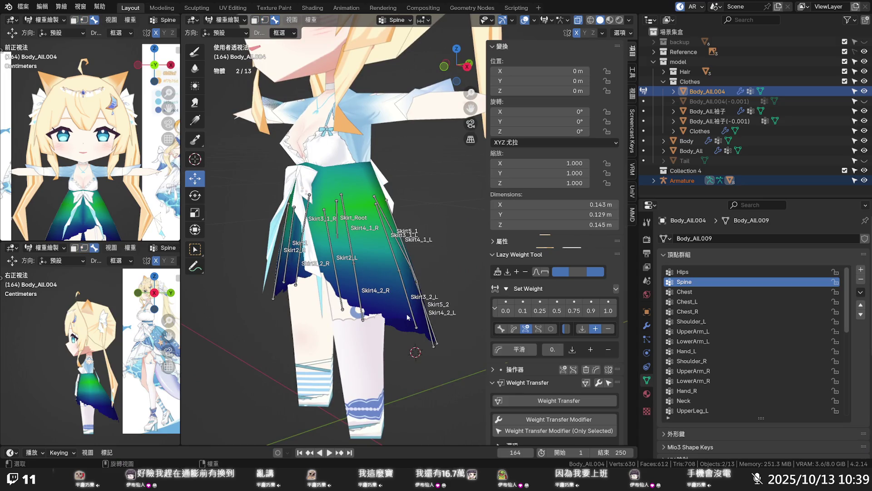
pyautogui.keyDown('ctrl'); pyautogui.click(366, 298); pyautogui.keyUp('ctrl')
pyautogui.moveTo(366, 299)
pyautogui.mouseDown(button='middle')
pyautogui.moveTo(268, 266)
pyautogui.moveTo(454, 277)
pyautogui.mouseUp(button='middle')
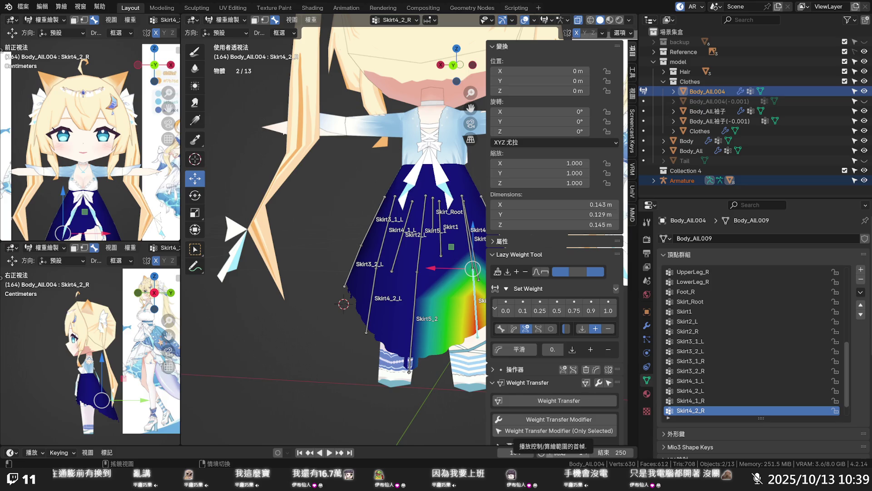
pyautogui.moveTo(318, 327); pyautogui.dragTo(377, 328, button='middle')
pyautogui.click(376, 328)
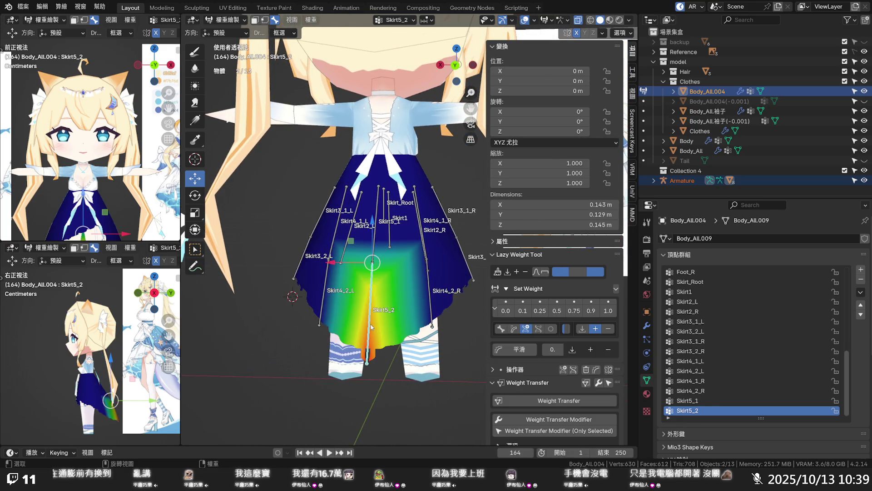
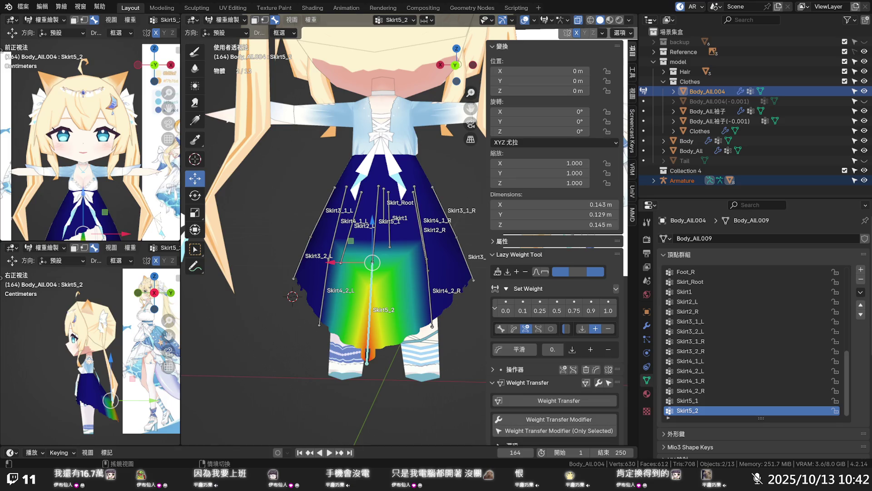
# - Select the Armature and view the Skirt4_2_R, Skirt4_2_L, Skirt4_1_R and Skirt5_1 weights
pyautogui.hotkey('alt', 'a')
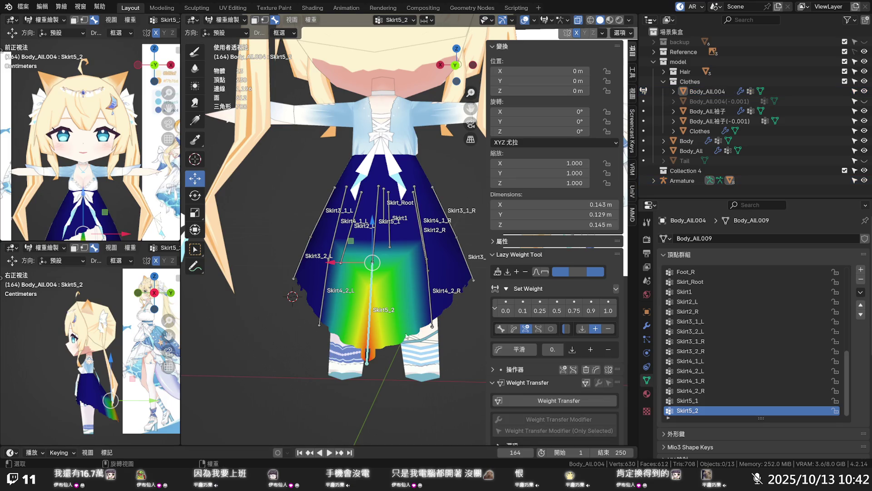
pyautogui.click(369, 365)
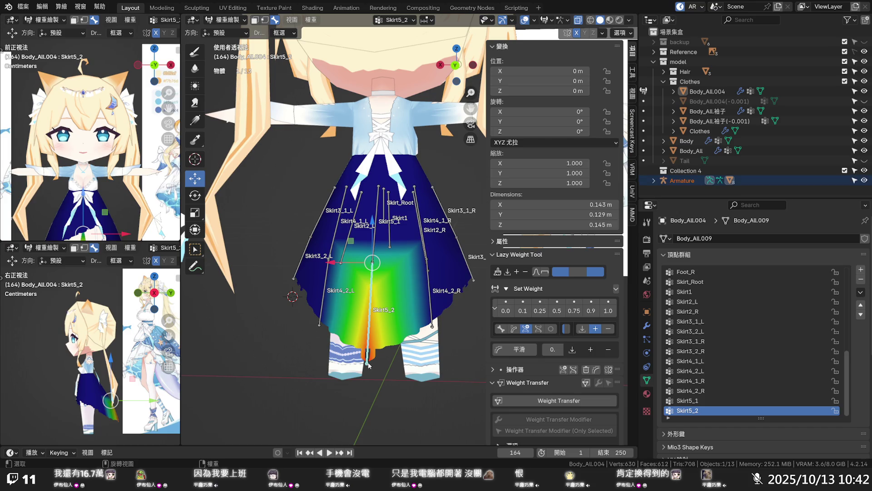
pyautogui.keyDown('ctrl'); pyautogui.click(432, 327); pyautogui.keyUp('ctrl')
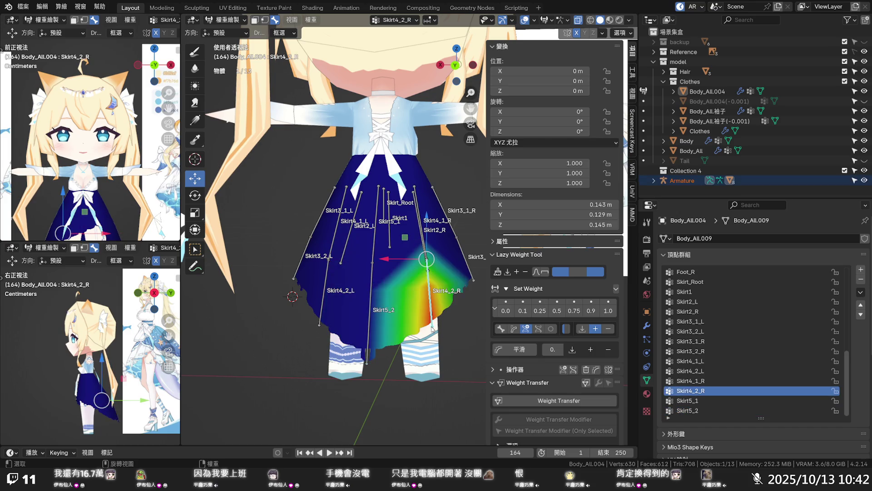
pyautogui.keyDown('ctrl'); pyautogui.click(321, 320); pyautogui.keyUp('ctrl')
pyautogui.keyDown('ctrl'); pyautogui.click(430, 307); pyautogui.keyUp('ctrl')
pyautogui.keyDown('ctrl'); pyautogui.click(425, 249); pyautogui.keyUp('ctrl')
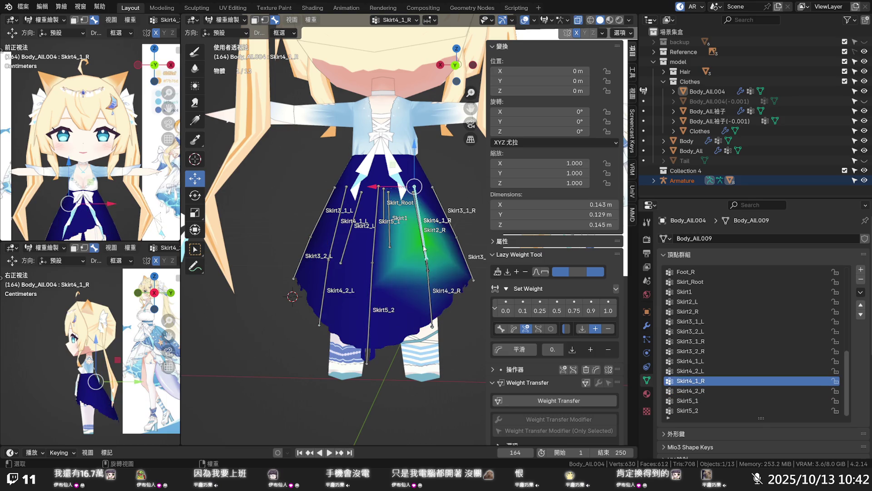
pyautogui.keyDown('ctrl'); pyautogui.click(385, 246); pyautogui.keyUp('ctrl')
pyautogui.moveTo(348, 244)
pyautogui.mouseDown(button='middle')
pyautogui.moveTo(418, 265)
pyautogui.moveTo(380, 271)
pyautogui.mouseUp(button='middle')
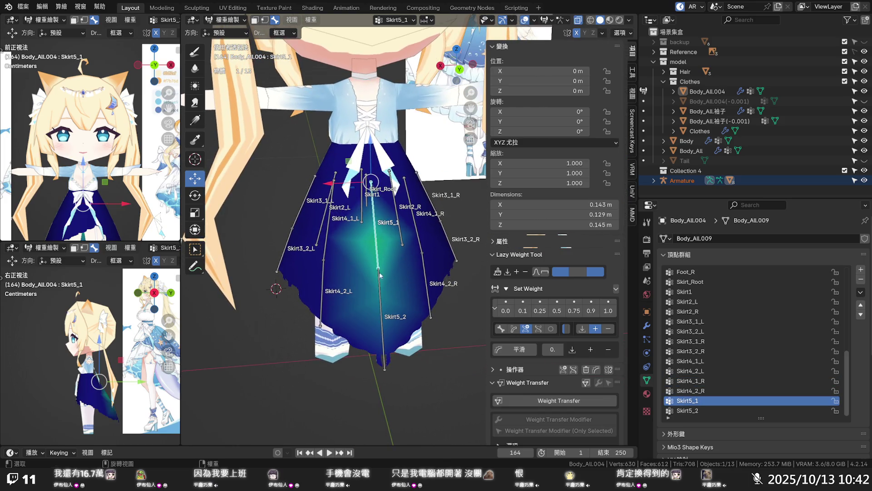
# - Review Skirt4_1_L, Skirt3_1_L, Skirt3_2_L, Skirt5_2, Skirt3_2_R and Skirt3_1_R weights around the skirt
pyautogui.keyDown('ctrl'); pyautogui.click(325, 239); pyautogui.keyUp('ctrl')
pyautogui.keyDown('ctrl'); pyautogui.click(299, 229); pyautogui.keyUp('ctrl')
pyautogui.keyDown('ctrl'); pyautogui.click(282, 262); pyautogui.keyUp('ctrl')
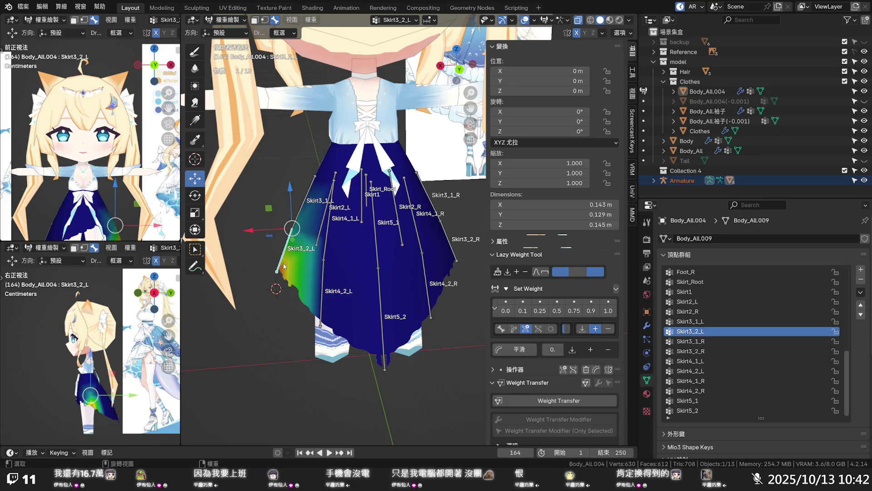
pyautogui.keyDown('ctrl'); pyautogui.click(322, 284); pyautogui.keyUp('ctrl')
pyautogui.keyDown('ctrl'); pyautogui.click(384, 306); pyautogui.keyUp('ctrl')
pyautogui.keyDown('ctrl'); pyautogui.click(431, 286); pyautogui.keyUp('ctrl')
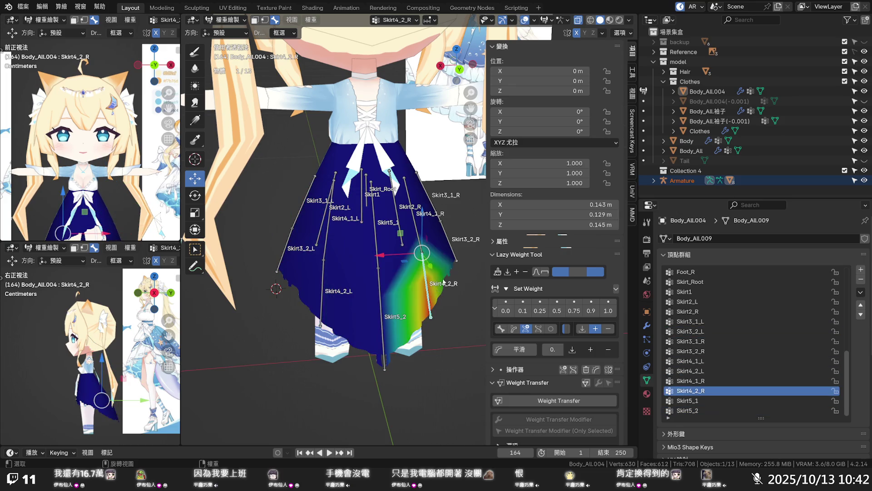
pyautogui.keyDown('ctrl'); pyautogui.click(452, 248); pyautogui.keyUp('ctrl')
pyautogui.moveTo(452, 248)
pyautogui.mouseDown(button='middle')
pyautogui.moveTo(468, 214)
pyautogui.moveTo(233, 201)
pyautogui.moveTo(337, 249)
pyautogui.mouseUp(button='middle')
pyautogui.keyDown('ctrl'); pyautogui.click(464, 217); pyautogui.keyUp('ctrl')
# - Inspect Skirt2_R and Skirt2_L weights from the front and underneath, then enable vertex selection masking
pyautogui.keyDown('ctrl'); pyautogui.click(386, 275); pyautogui.keyUp('ctrl')
pyautogui.moveTo(387, 276)
pyautogui.mouseDown(button='middle')
pyautogui.moveTo(333, 269)
pyautogui.moveTo(366, 310)
pyautogui.mouseUp(button='middle')
pyautogui.moveTo(421, 310); pyautogui.dragTo(415, 298, button='middle')
pyautogui.keyDown('ctrl'); pyautogui.click(425, 288); pyautogui.keyUp('ctrl')
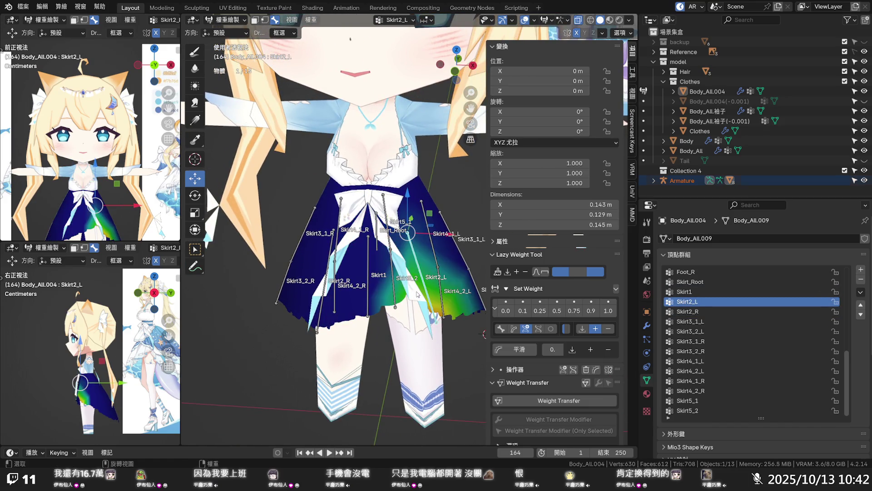
pyautogui.moveTo(414, 296)
pyautogui.mouseDown(button='middle')
pyautogui.moveTo(400, 223)
pyautogui.moveTo(413, 275)
pyautogui.mouseUp(button='middle')
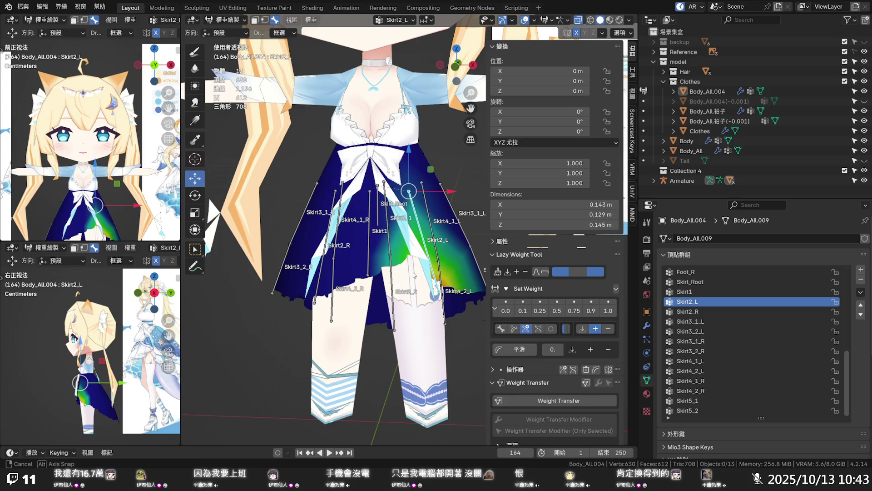
pyautogui.moveTo(414, 275)
pyautogui.mouseDown(button='middle')
pyautogui.moveTo(418, 255)
pyautogui.moveTo(410, 279)
pyautogui.moveTo(416, 268)
pyautogui.moveTo(334, 267)
pyautogui.moveTo(362, 268)
pyautogui.mouseUp(button='middle')
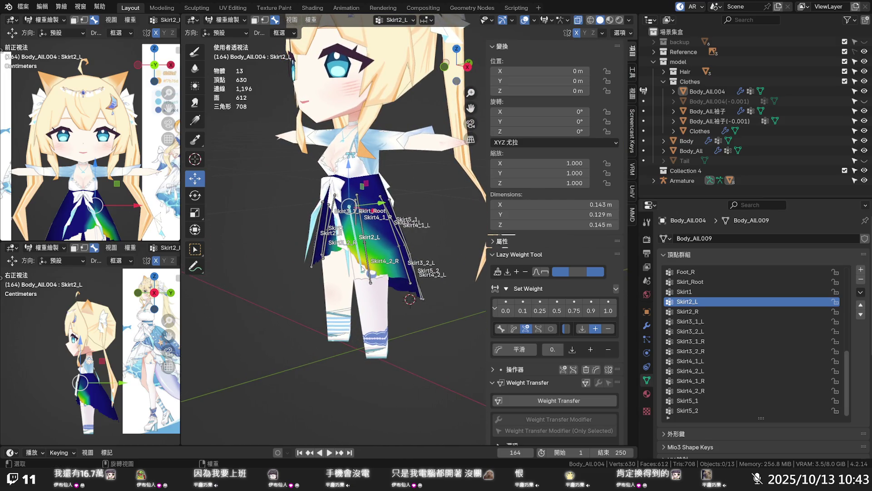
pyautogui.scroll(4, 363, 268)
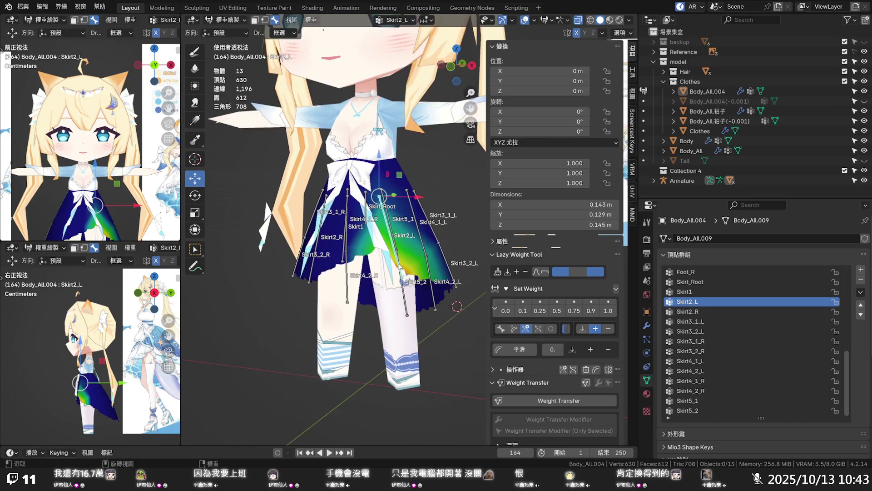
pyautogui.press('v')
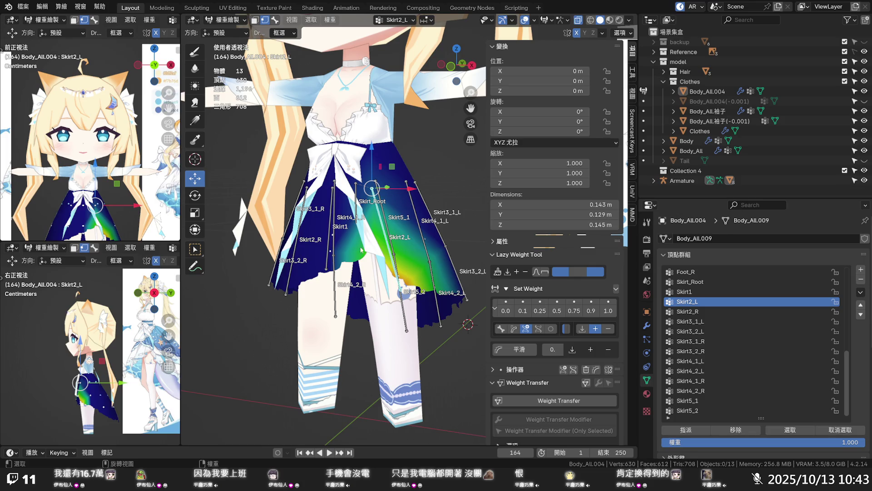
# - Select a skirt vertex and read its weights: Spine 0.062, Chest 0.188, Skirt1 0.750
pyautogui.click(333, 255)
pyautogui.scroll(-3, 406, 276)
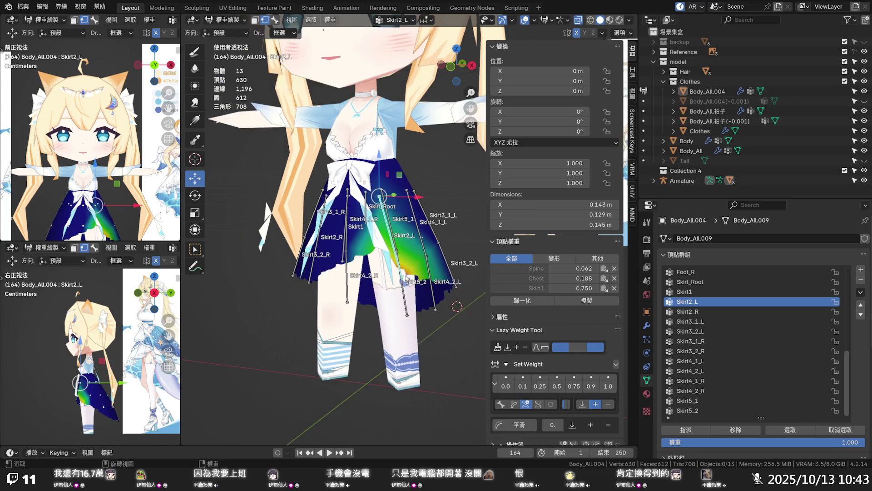
pyautogui.scroll(3, 405, 280)
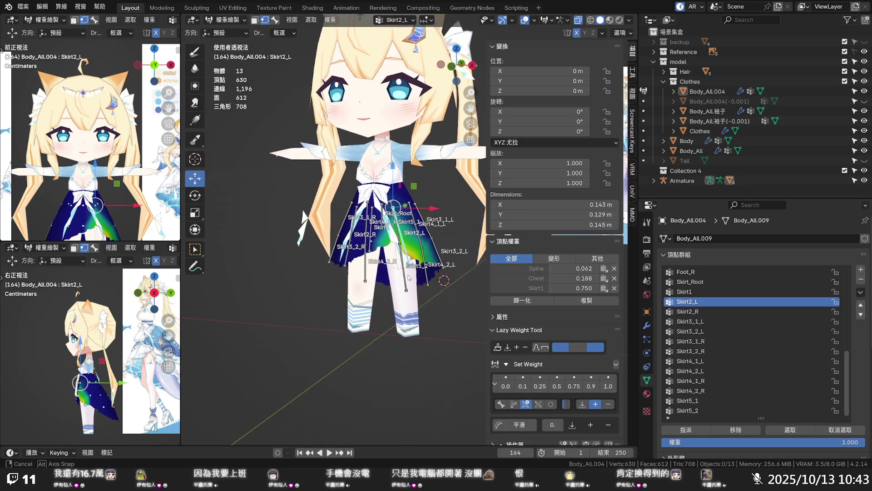
pyautogui.scroll(5, 404, 281)
pyautogui.moveTo(402, 282)
pyautogui.mouseDown(button='middle')
pyautogui.moveTo(375, 285)
pyautogui.moveTo(386, 293)
pyautogui.mouseUp(button='middle')
pyautogui.click(629, 20)
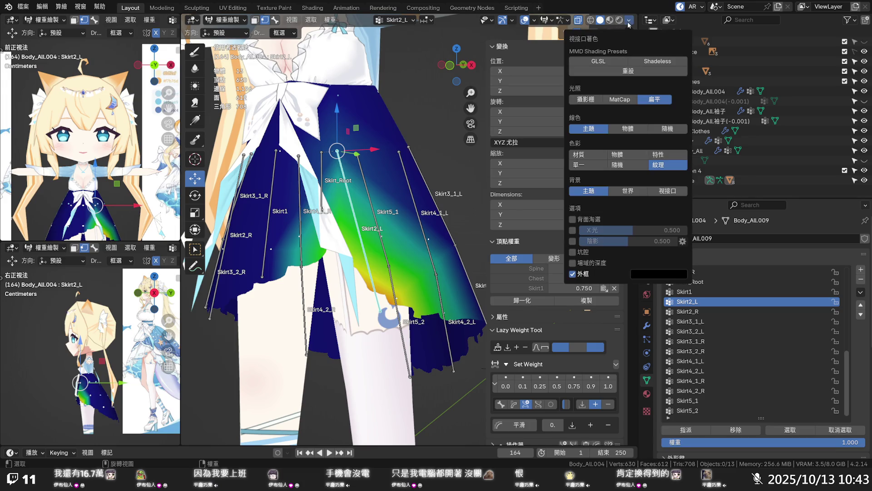
# - Switch viewport colour to Material and confirm a skirt-tip vertex is only Skirt2_L at 1.000
pyautogui.click(605, 155)
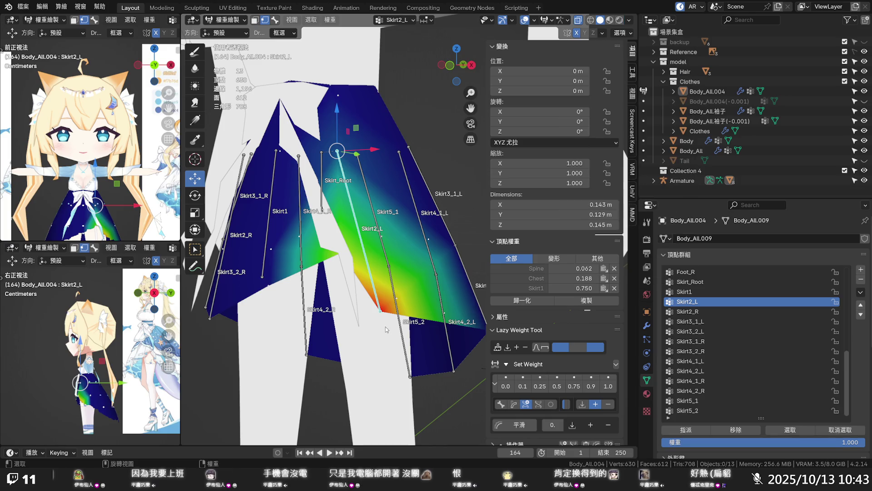
pyautogui.click(382, 309)
pyautogui.moveTo(390, 317); pyautogui.dragTo(404, 318, button='middle')
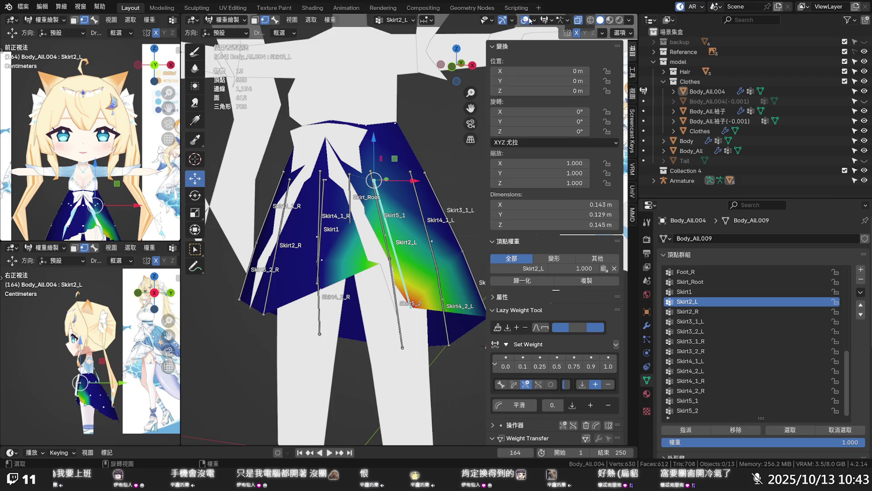
pyautogui.click(534, 21)
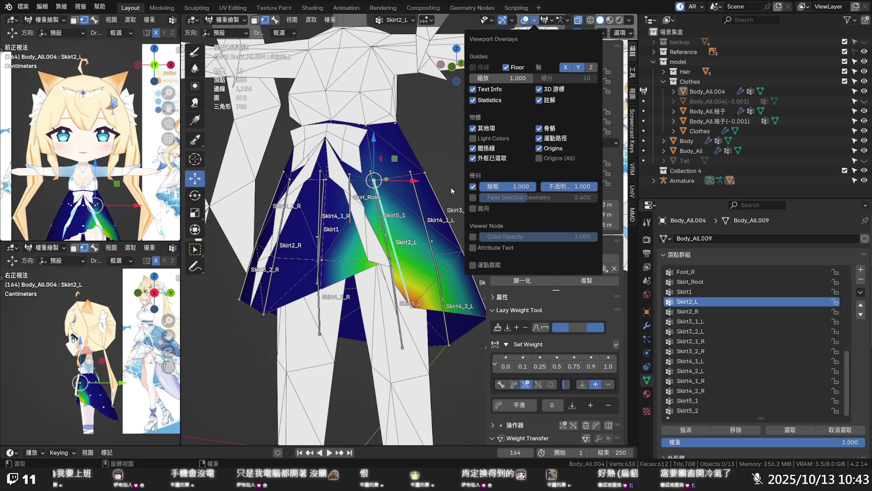
# - Turn on the wireframe overlay, pick a skirt vertex, and display the Skirt1 group's weights
pyautogui.scroll(4, 435, 213)
pyautogui.scroll(-5, 434, 213)
pyautogui.moveTo(434, 213)
pyautogui.mouseDown(button='middle')
pyautogui.moveTo(405, 196)
pyautogui.moveTo(405, 204)
pyautogui.mouseUp(button='middle')
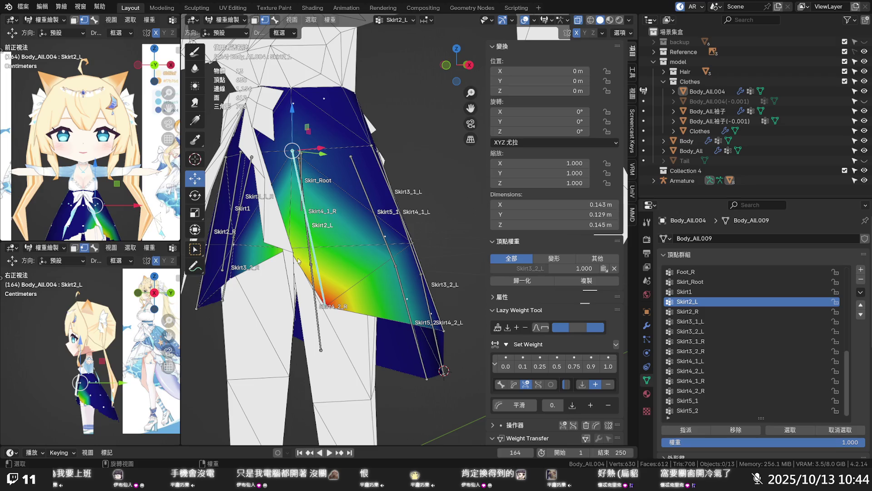
pyautogui.moveTo(342, 272); pyautogui.dragTo(368, 268, button='middle')
pyautogui.click(275, 272)
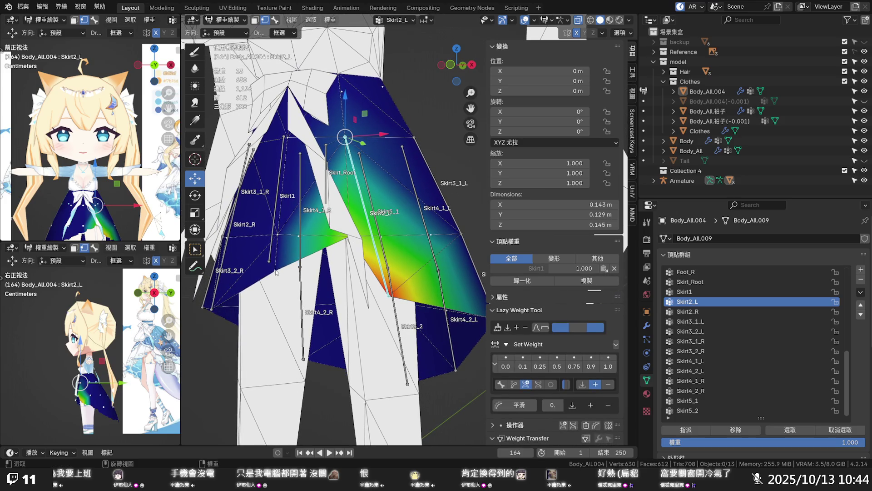
pyautogui.keyDown('ctrl'); pyautogui.click(300, 245); pyautogui.keyUp('ctrl')
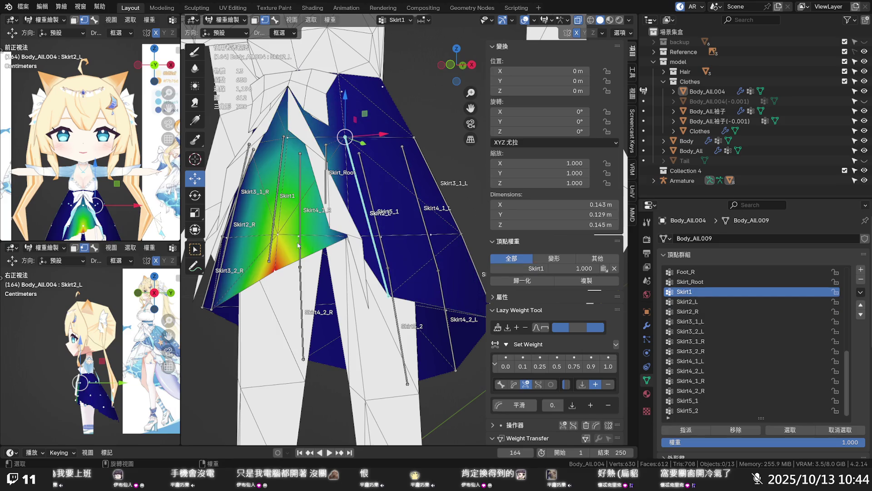
# - Set the front skirt vertex's Chest weight to 0.2 and Spine weight to 0.05
pyautogui.click(281, 239)
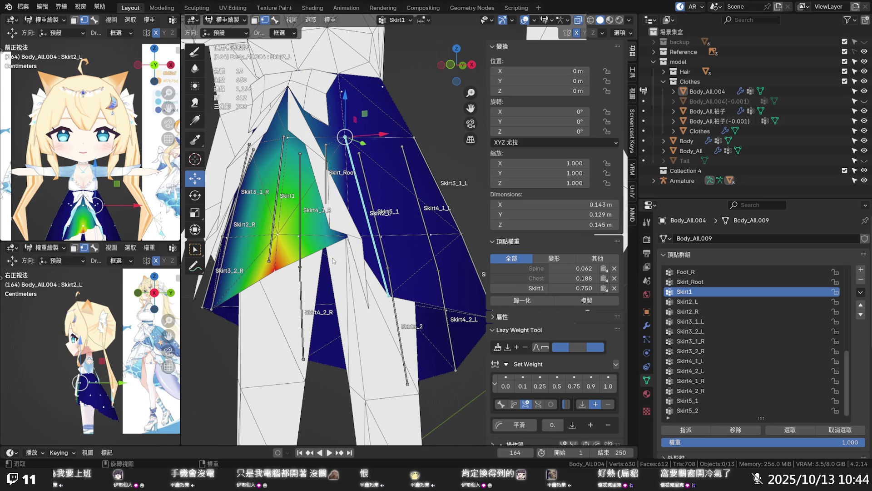
pyautogui.click(585, 279)
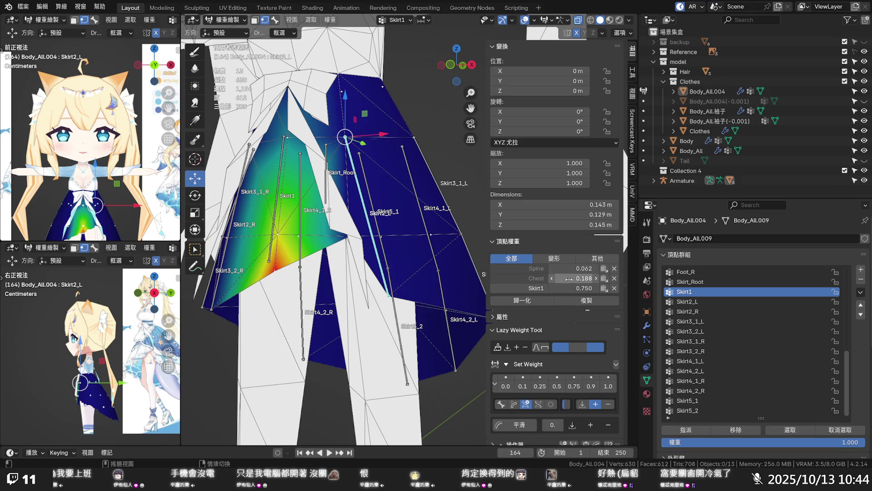
pyautogui.write('0.2')
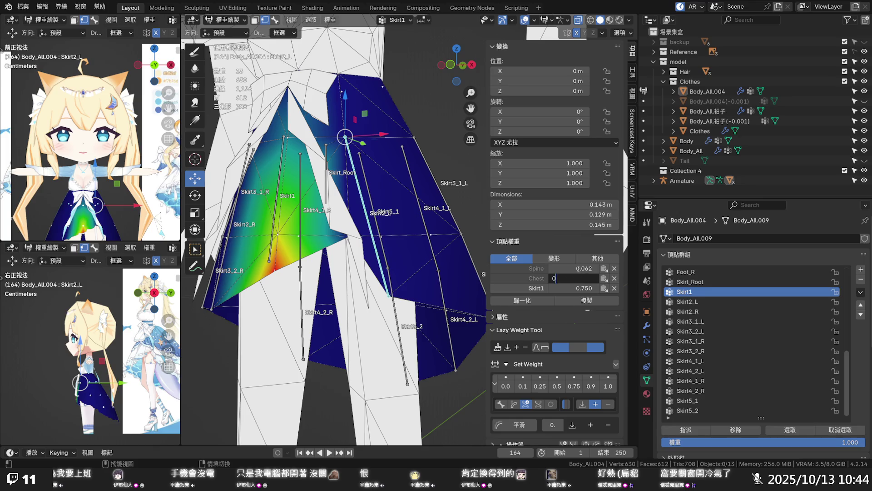
pyautogui.press('Return')
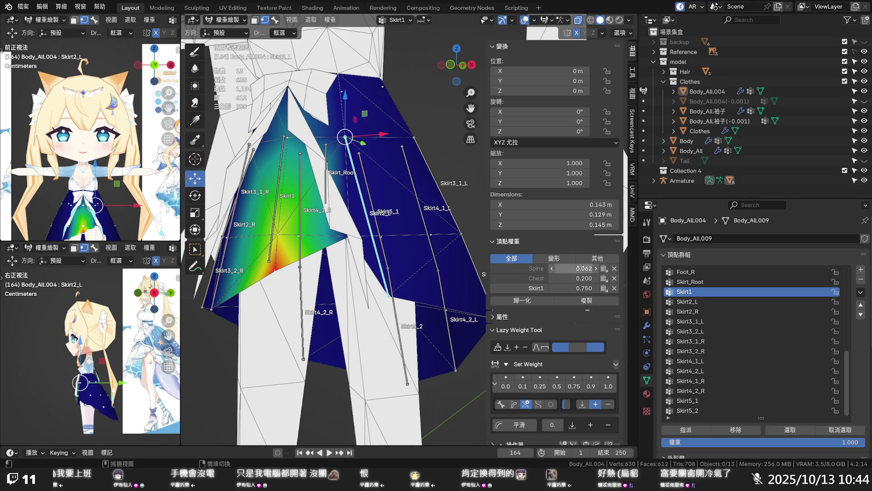
pyautogui.click(582, 268)
pyautogui.write('0.0')
pyautogui.write('50')
pyautogui.press('Return')
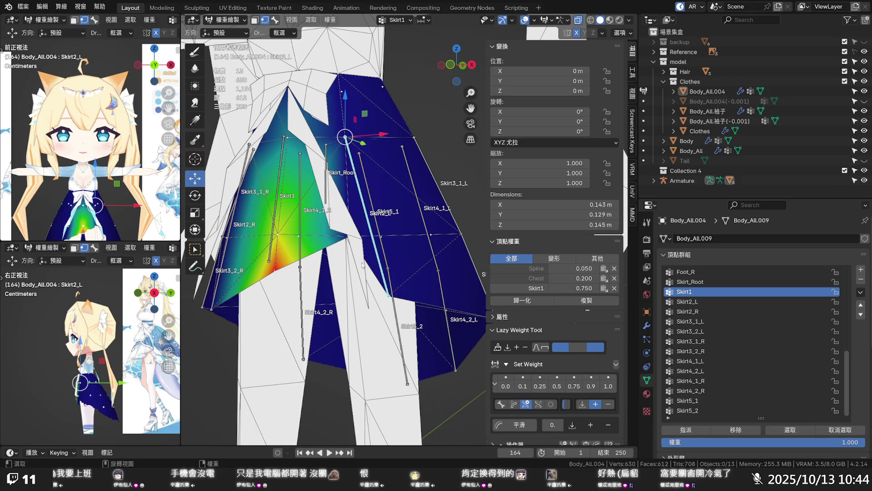
pyautogui.moveTo(320, 253)
pyautogui.mouseDown(button='middle')
pyautogui.moveTo(332, 225)
pyautogui.moveTo(337, 252)
pyautogui.moveTo(308, 246)
pyautogui.mouseUp(button='middle')
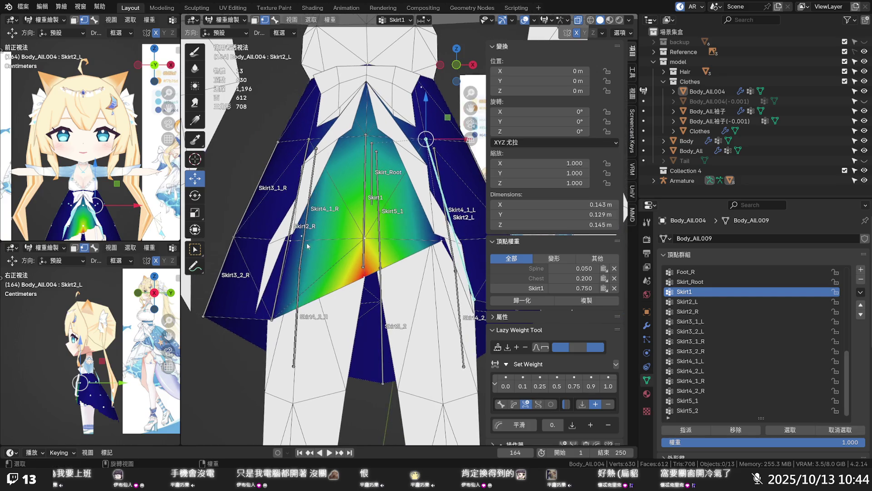
pyautogui.click(293, 243)
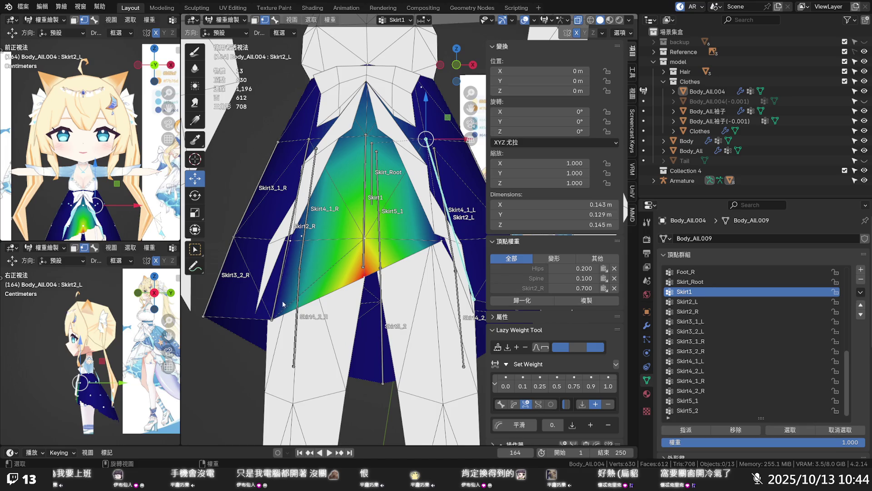
# - Inspect upper-skirt vertices while displaying the Hips, Spine and Chest group weights
pyautogui.click(522, 268)
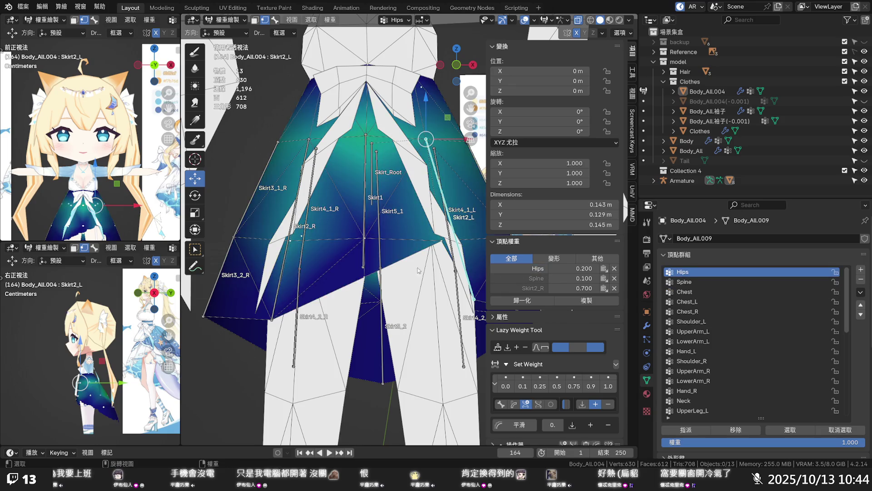
pyautogui.click(528, 279)
pyautogui.moveTo(318, 245); pyautogui.dragTo(417, 257, button='middle')
pyautogui.click(404, 172)
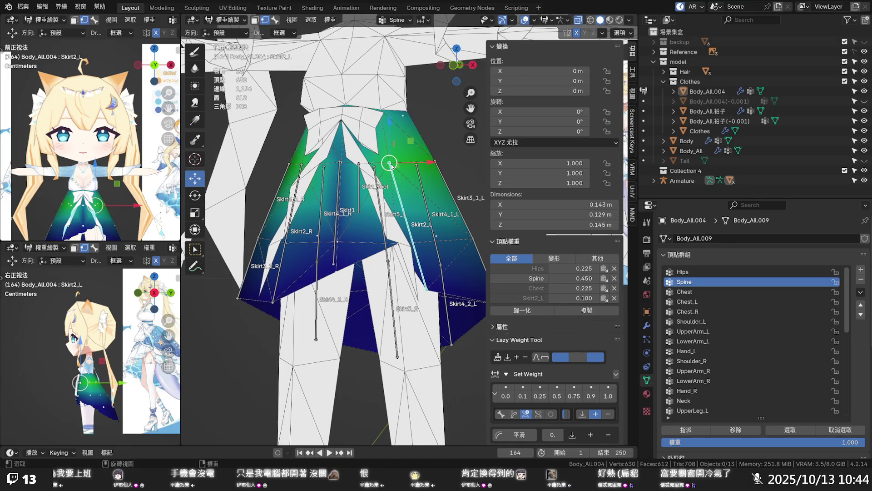
pyautogui.click(522, 289)
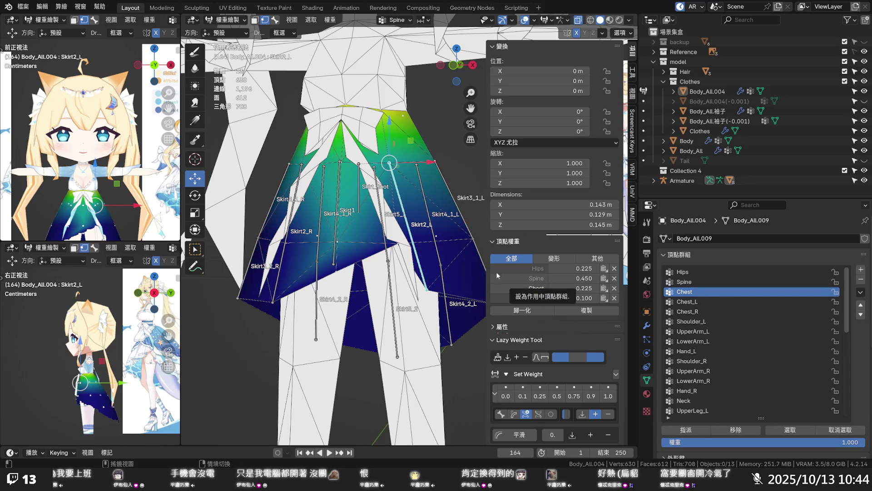
pyautogui.click(340, 246)
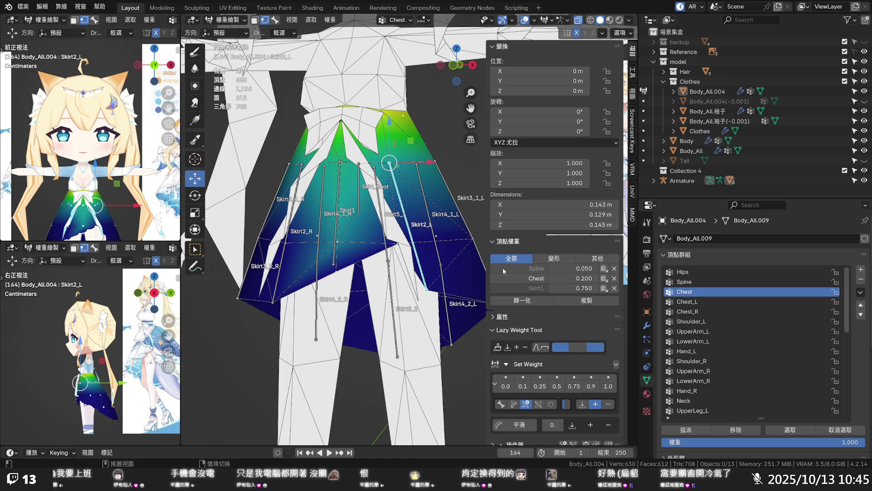
pyautogui.click(516, 271)
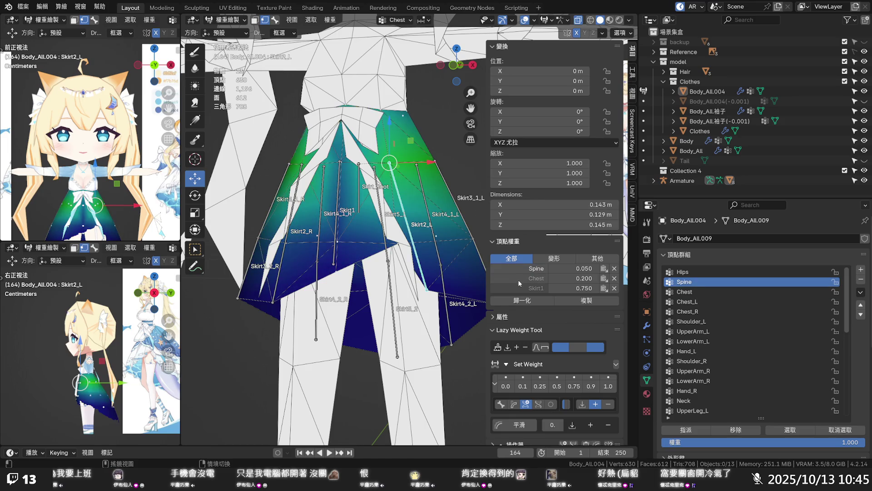
# - Copy the Spine 0.450 reference vertex's weights onto the selected upper-skirt vertices
pyautogui.click(342, 167)
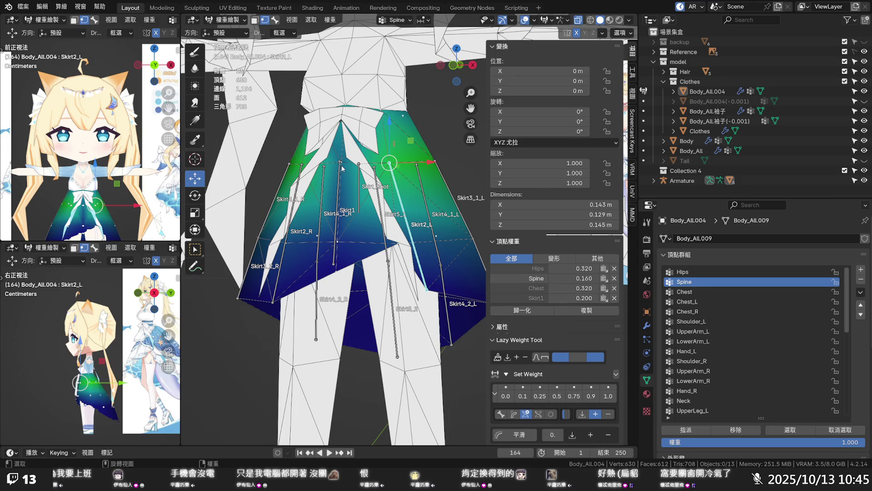
pyautogui.click(389, 164)
pyautogui.scroll(1, 344, 165)
pyautogui.click(322, 144)
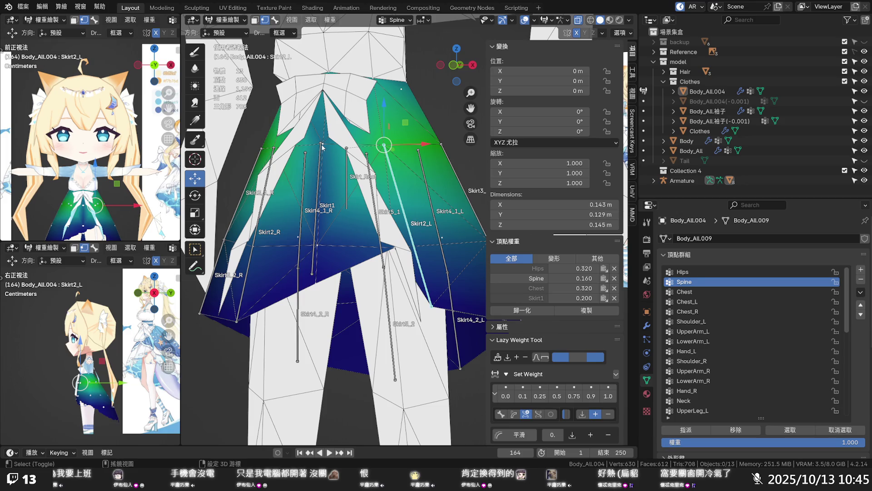
pyautogui.click(577, 312)
pyautogui.click(322, 148)
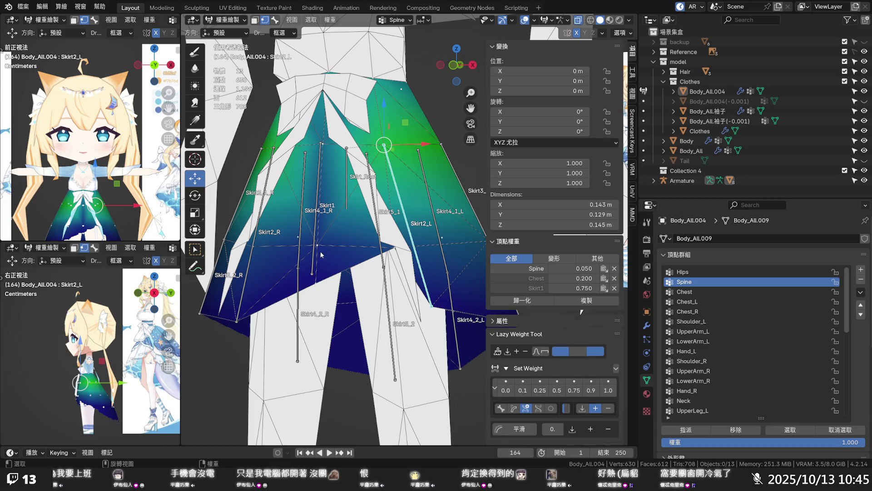
pyautogui.click(323, 146)
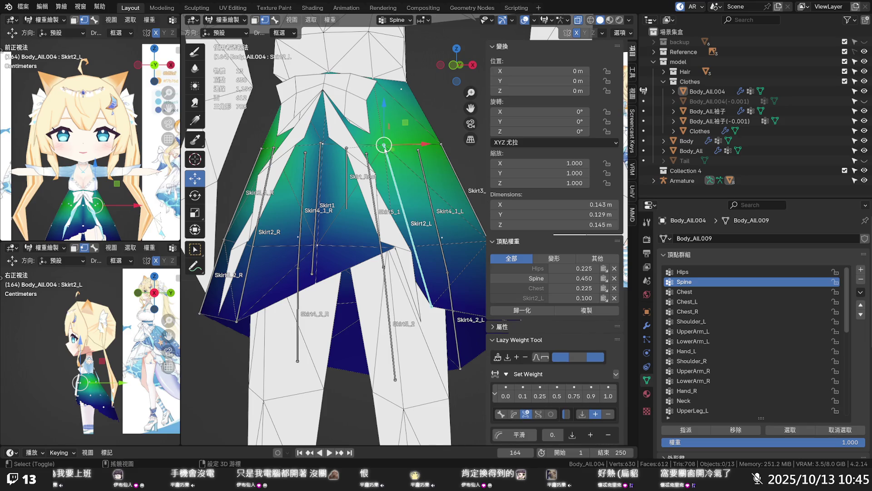
pyautogui.click(595, 313)
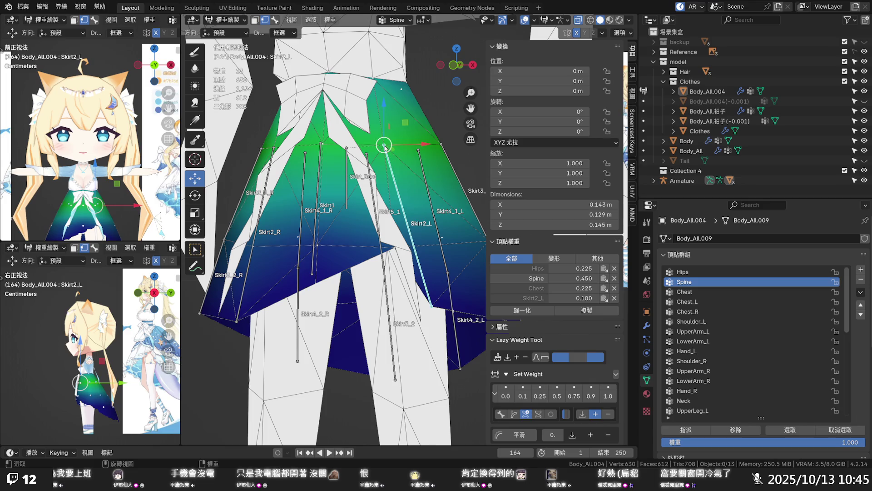
pyautogui.click(442, 145)
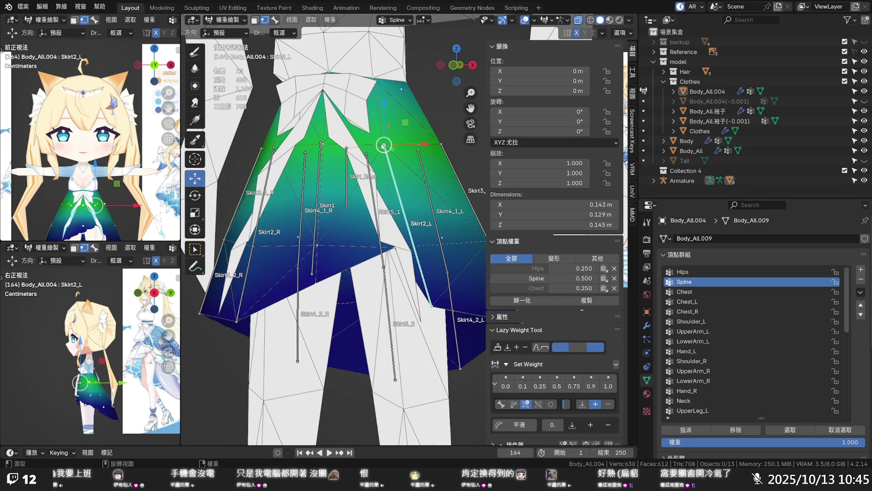
pyautogui.click(385, 145)
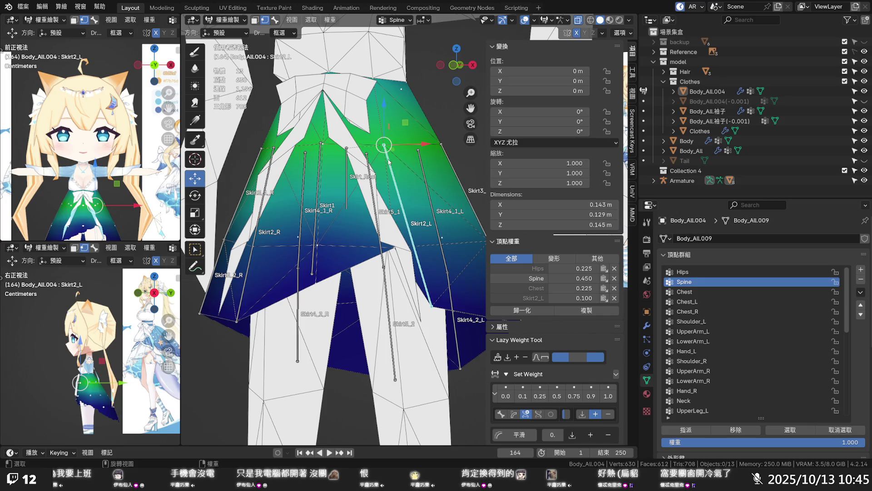
pyautogui.scroll(-1, 387, 161)
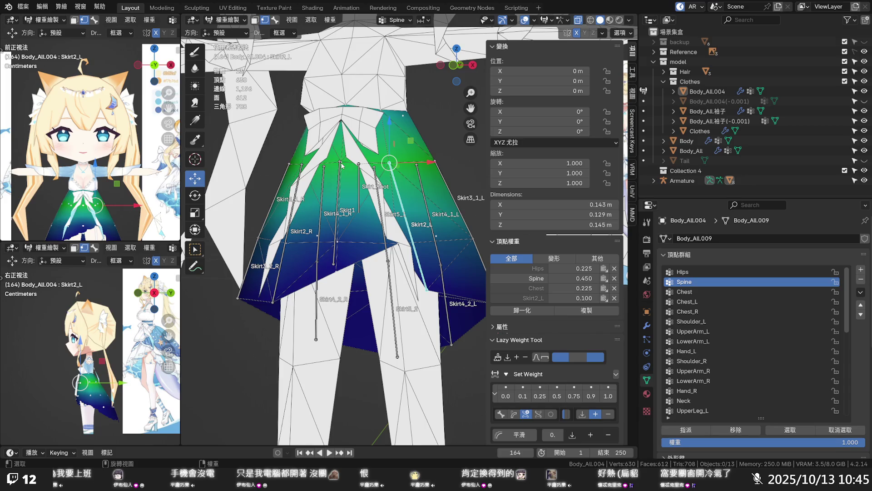
# - Add a Skirt1 weight of 0.100 to the waist vertex and remove its Skirt2_L weight
pyautogui.click(342, 165)
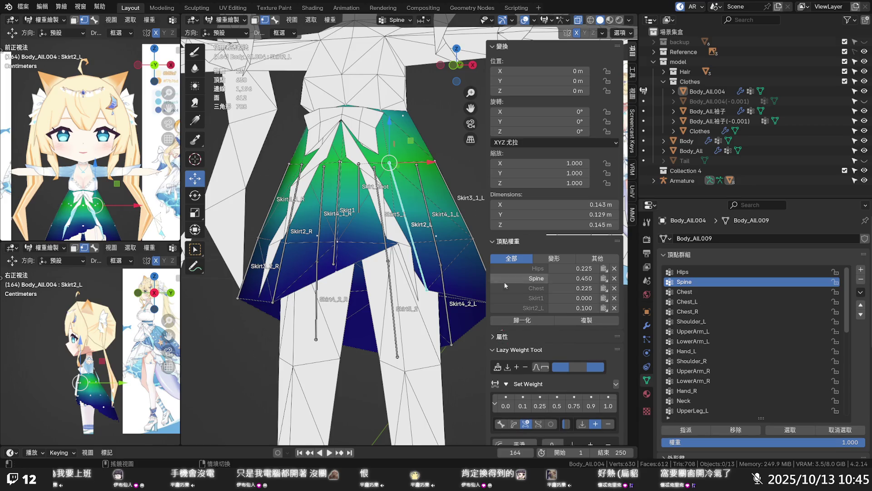
pyautogui.click(589, 299)
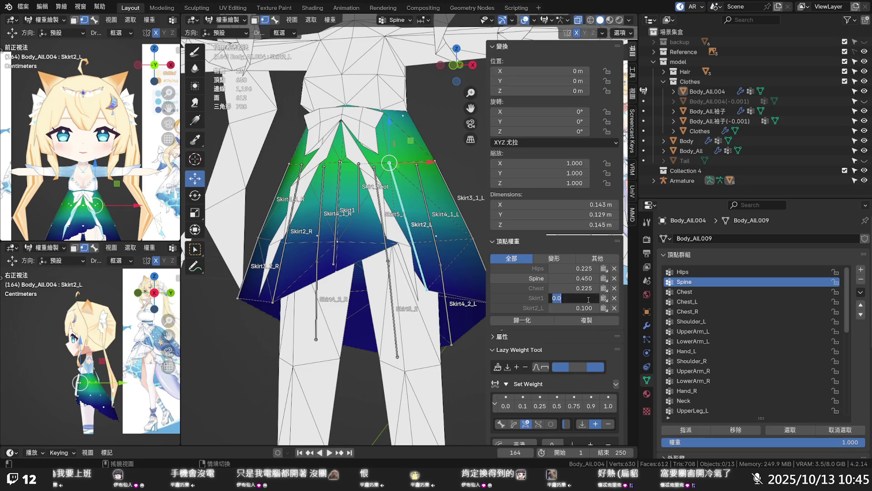
pyautogui.write('0.1')
pyautogui.press('Return')
pyautogui.click(615, 308)
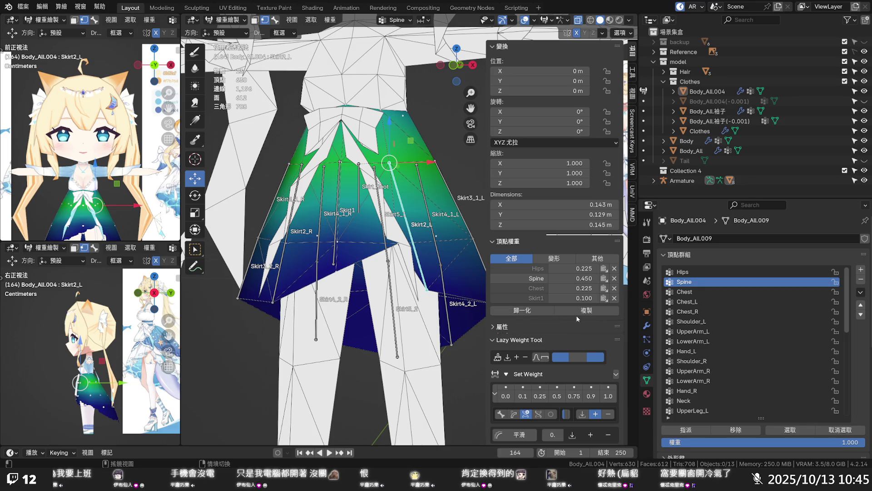
# - Check a Skirt2_R vertex and the Skirt1 0.750 vertex, then display Chest group weights
pyautogui.scroll(1, 321, 147)
pyautogui.click(278, 152)
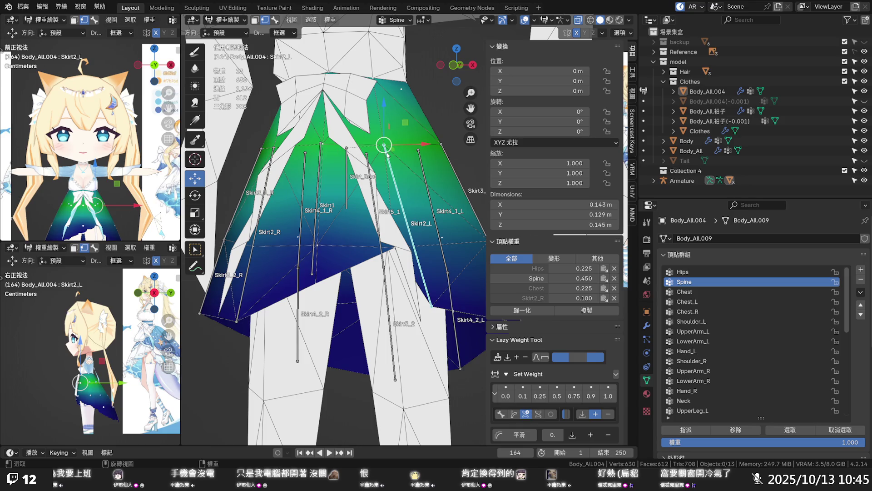
pyautogui.scroll(-1, 330, 200)
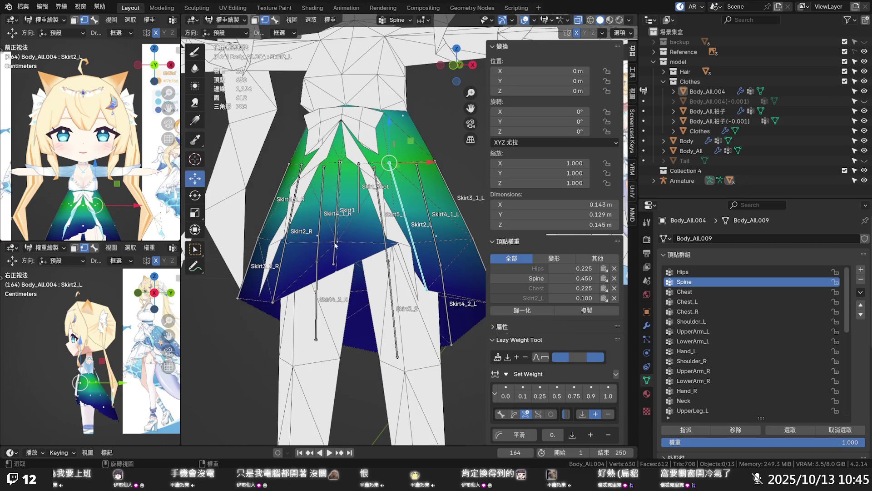
pyautogui.click(337, 244)
pyautogui.click(527, 279)
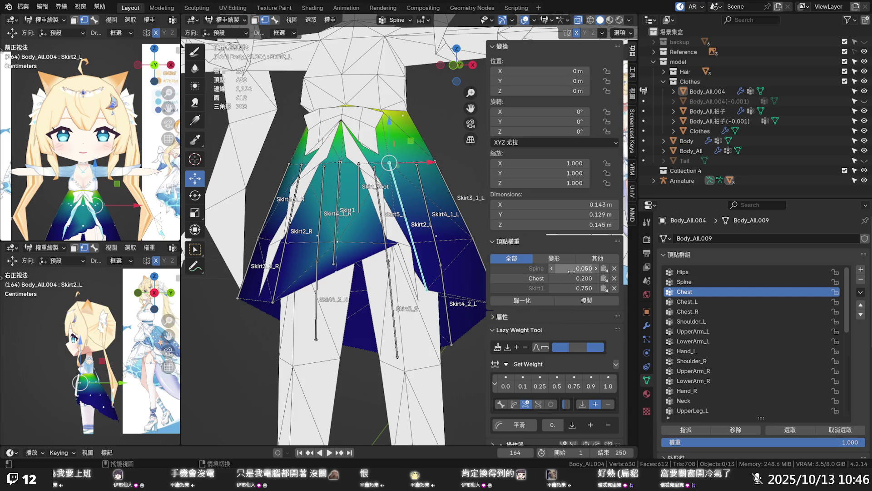
# - Edit the central vertex's weights, setting Spine to 0.2 and lowering Chest to 0.05
pyautogui.click(575, 268)
pyautogui.write('0.0')
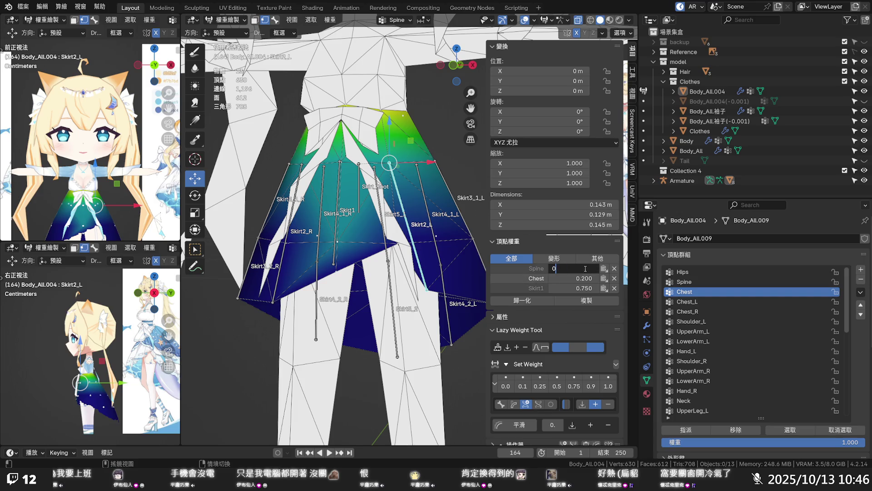
pyautogui.press('BackSpace')
pyautogui.write('2')
pyautogui.press('Return')
pyautogui.click(586, 278)
pyautogui.write('0.5')
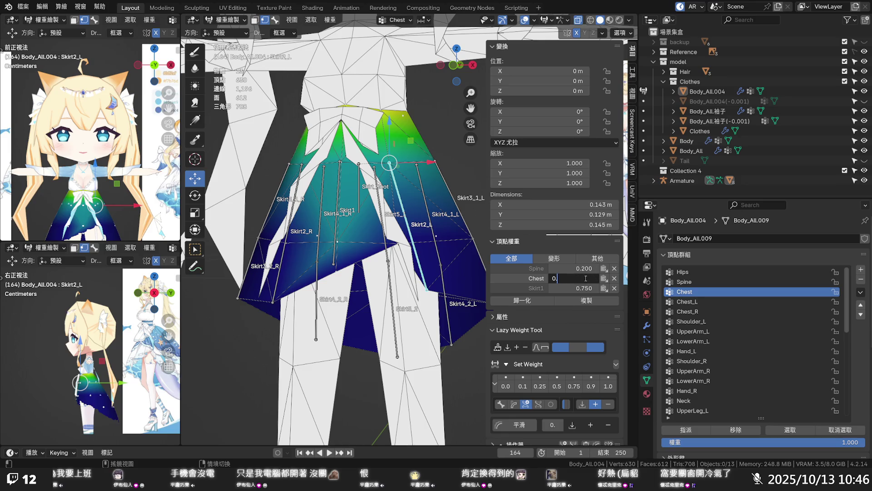
pyautogui.press('Return')
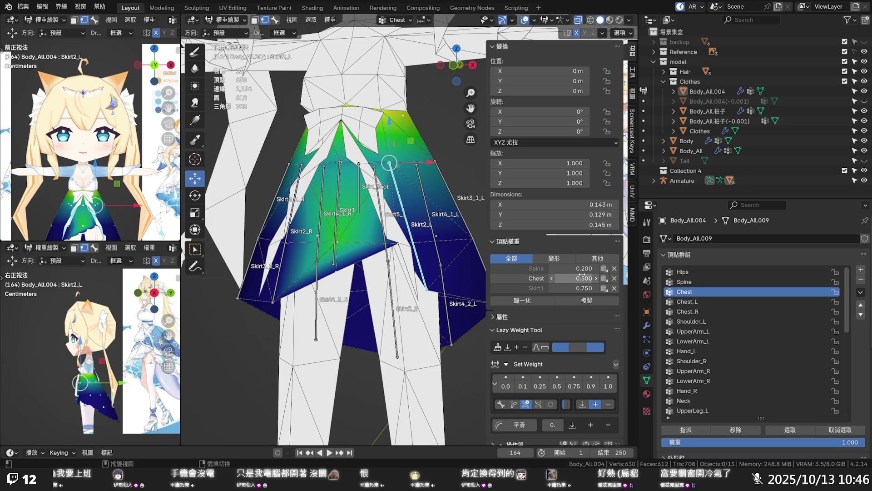
pyautogui.click(585, 279)
pyautogui.write('0.05')
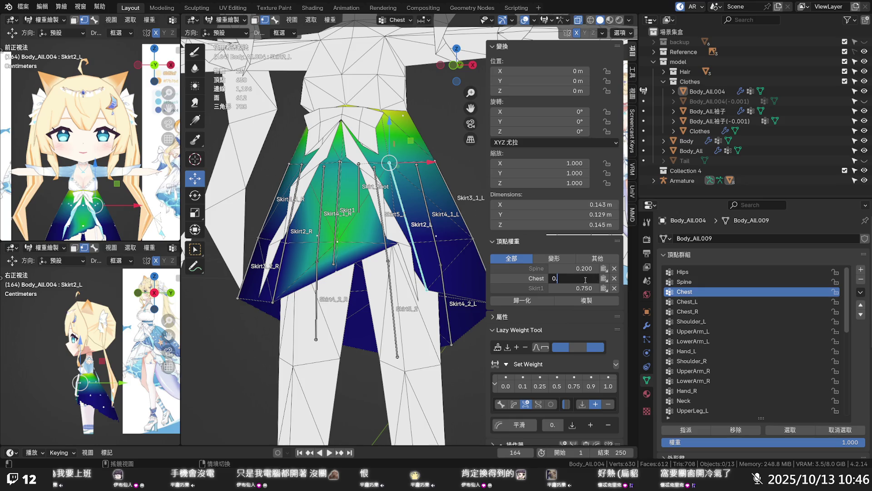
pyautogui.press('Return')
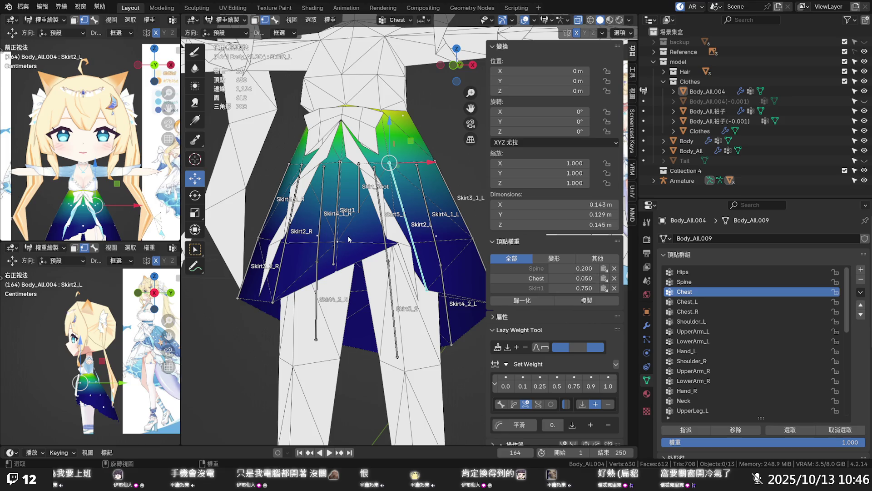
# - Compare neighbouring skirt vertices with Spine weights displayed, then undo the last two changes
pyautogui.moveTo(349, 239); pyautogui.dragTo(363, 244, button='middle')
pyautogui.click(305, 244)
pyautogui.click(365, 239)
pyautogui.click(307, 243)
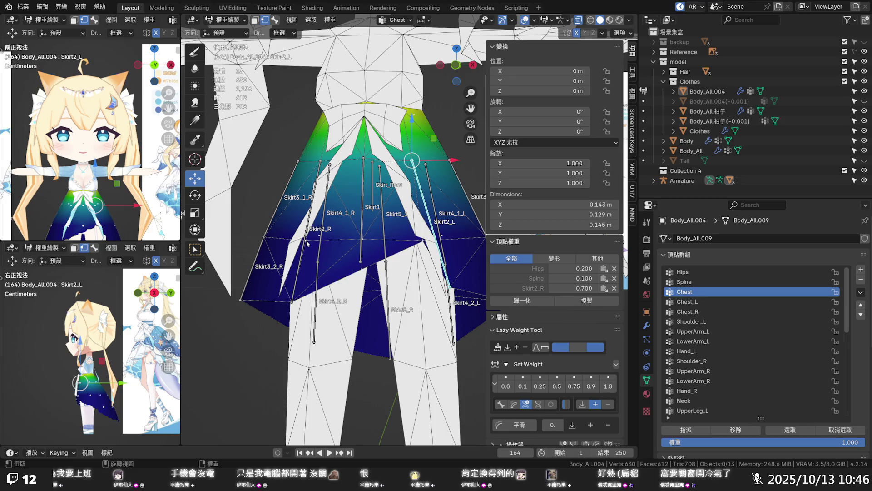
pyautogui.click(364, 243)
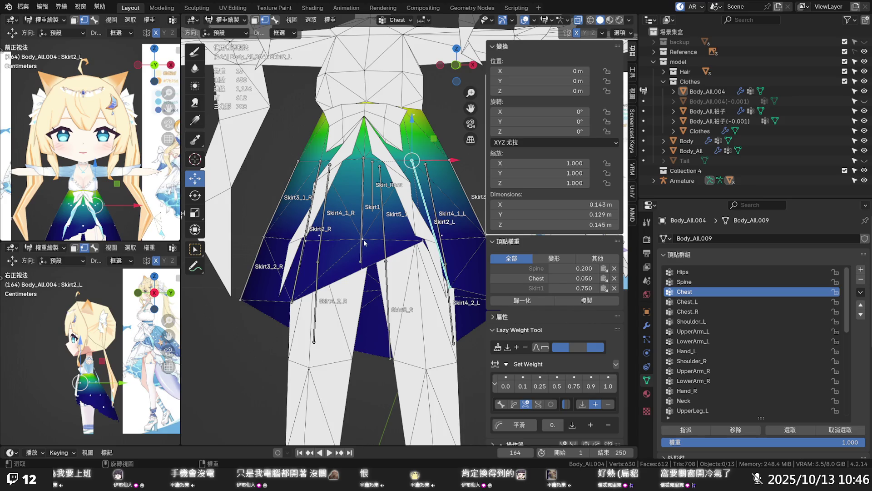
pyautogui.click(310, 243)
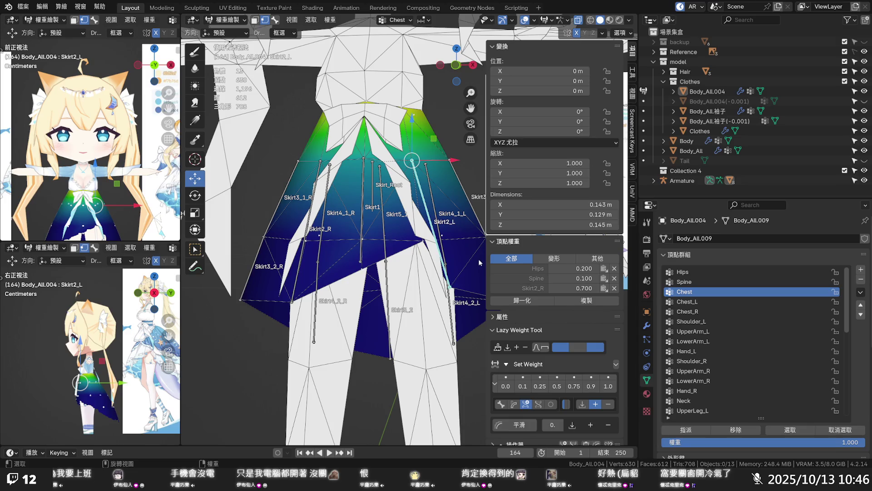
pyautogui.click(509, 276)
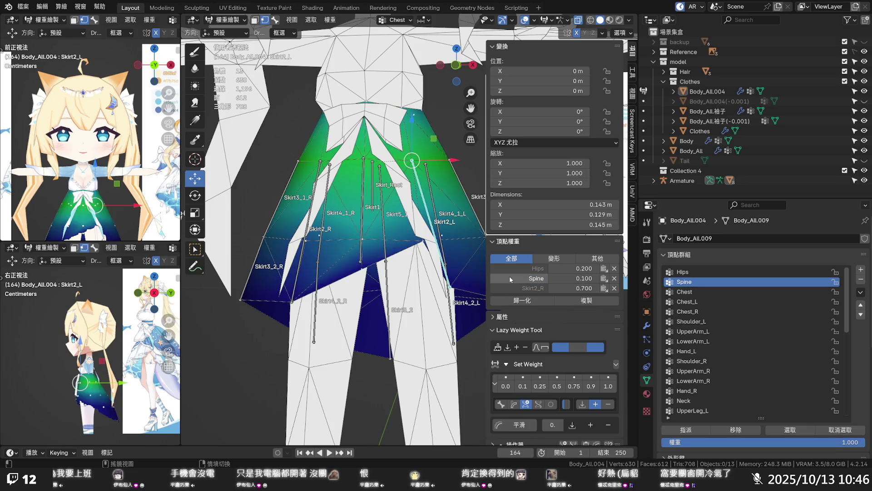
pyautogui.click(363, 244)
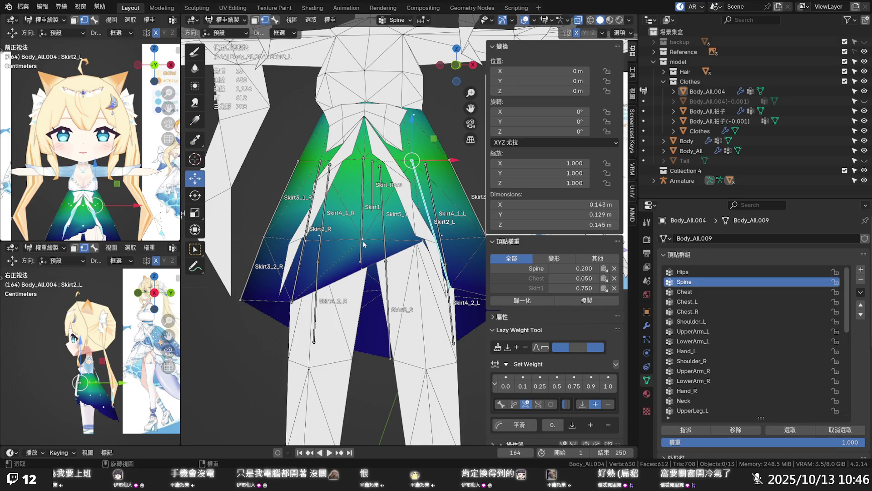
pyautogui.click(306, 244)
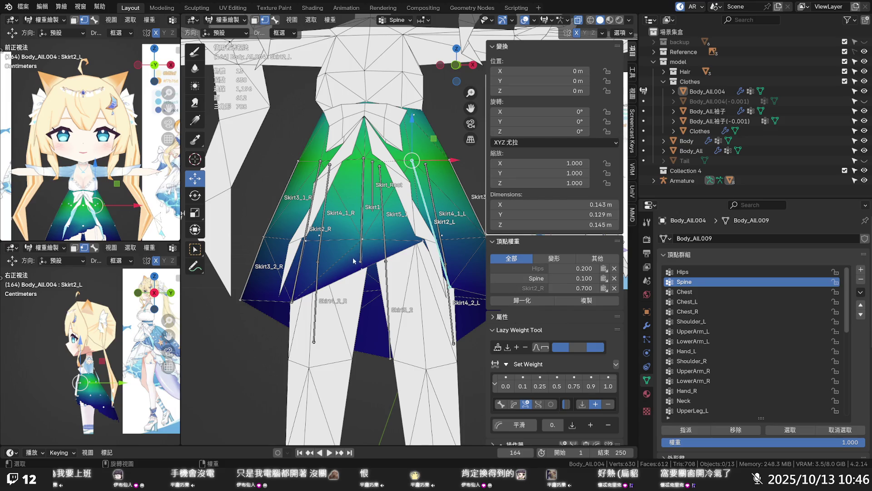
pyautogui.hotkey('ctrl', 'z')
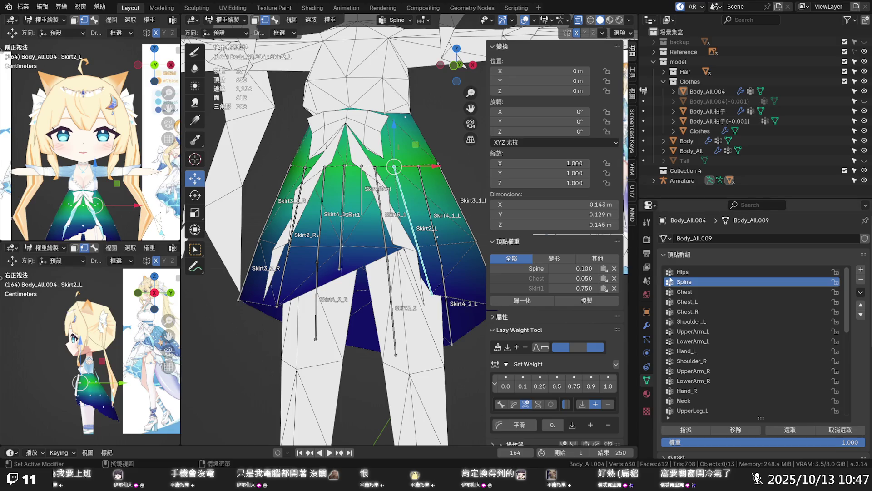
pyautogui.hotkey('ctrl', 'z')
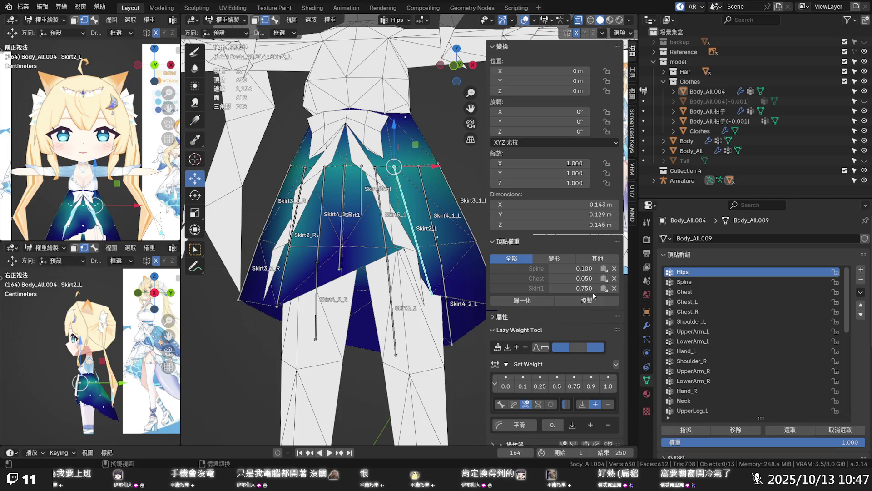
# - Remove the vertex's Chest weight, add Hips at 0.1, and set Spine to 0.15
pyautogui.click(614, 279)
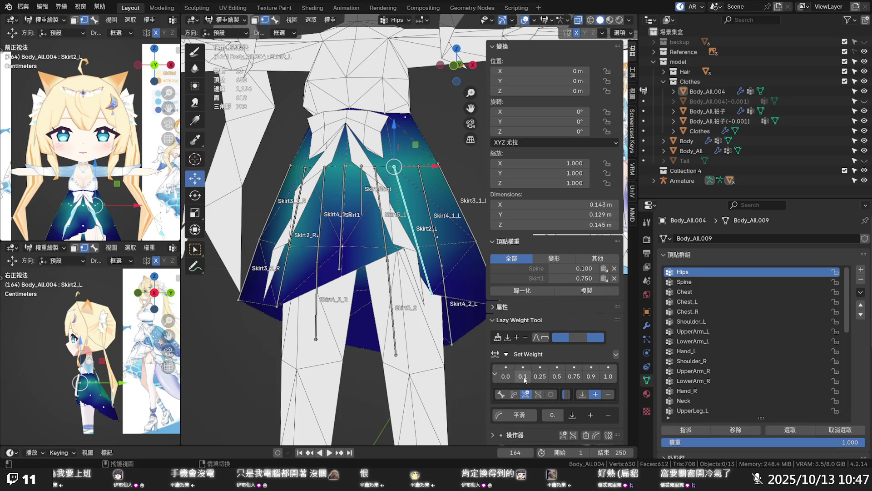
pyautogui.click(523, 377)
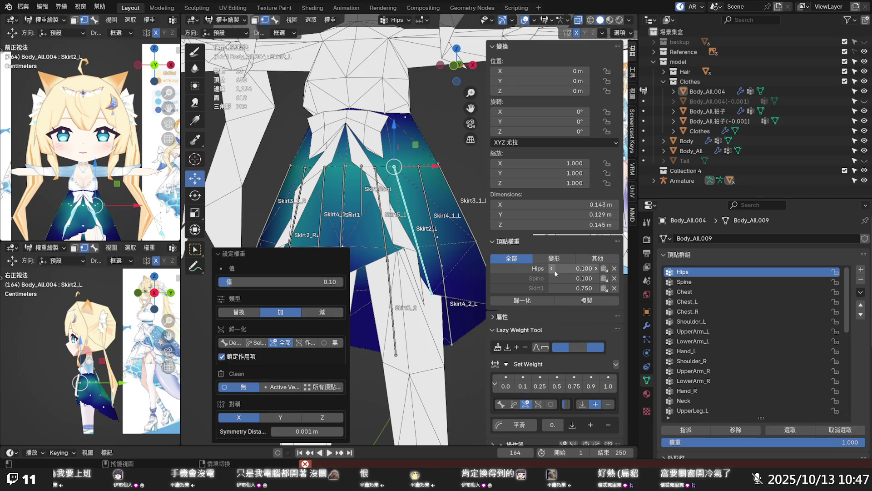
pyautogui.click(571, 277)
pyautogui.write('0.15')
pyautogui.press('Return')
# - Set the central skirt vertex's Spine weight to 0.1 and Hips weight to 0.15
pyautogui.moveTo(371, 254); pyautogui.dragTo(339, 250, button='middle')
pyautogui.click(330, 243)
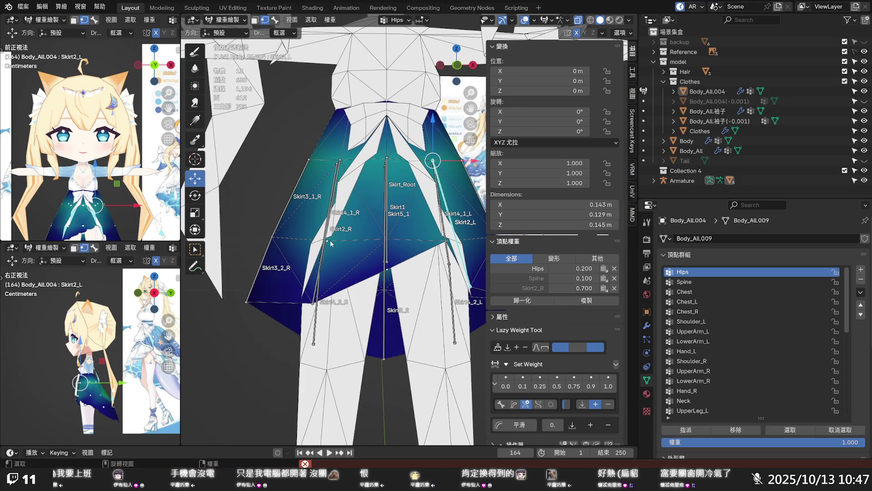
pyautogui.click(386, 243)
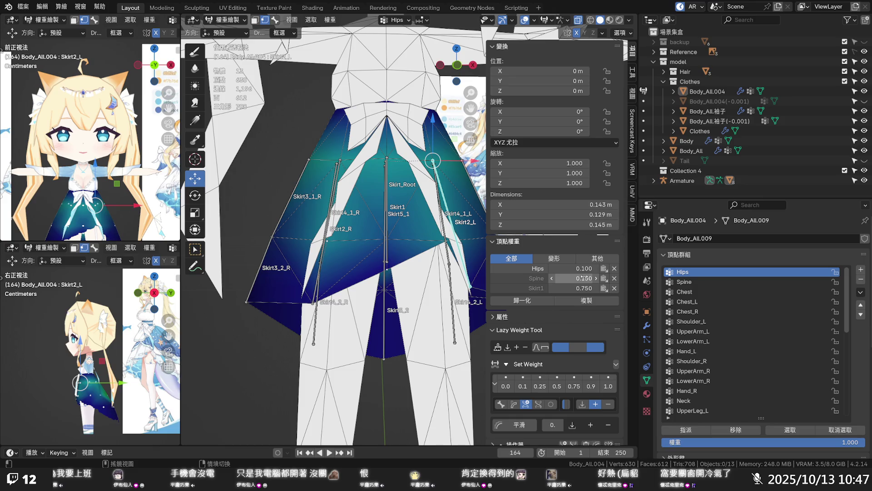
pyautogui.click(583, 277)
pyautogui.write('0.1')
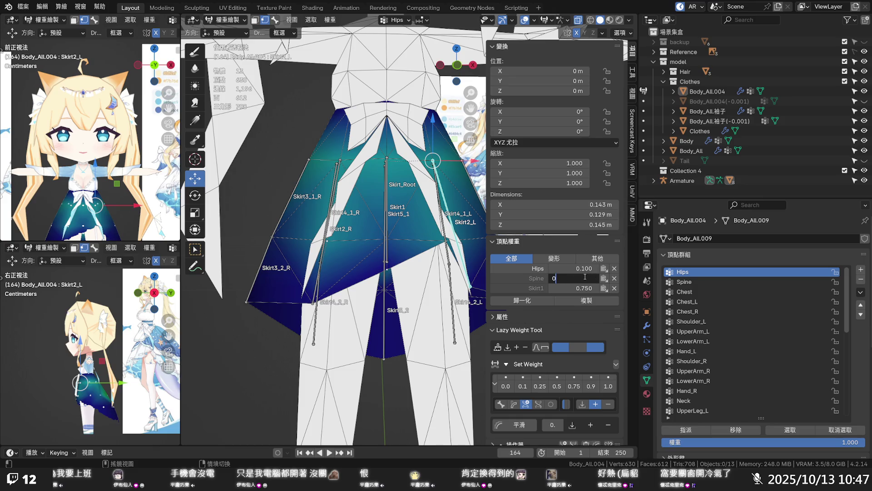
pyautogui.press('Return')
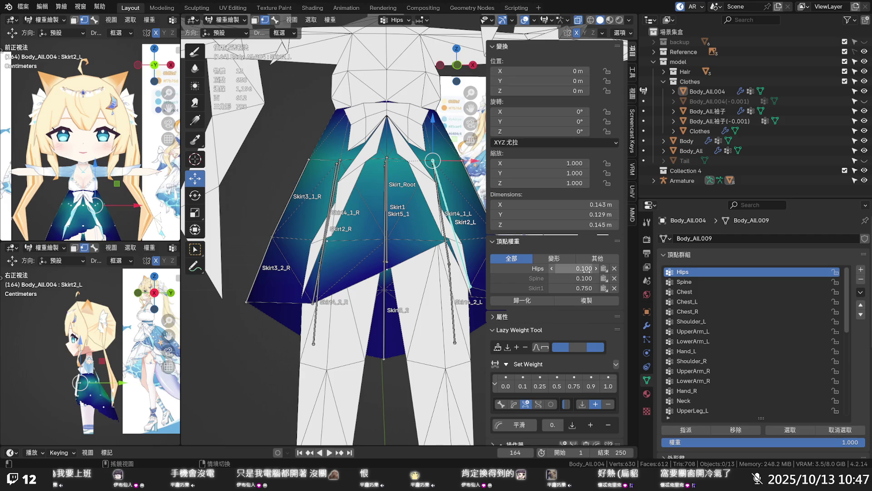
pyautogui.click(584, 269)
pyautogui.write('0.15')
pyautogui.press('Return')
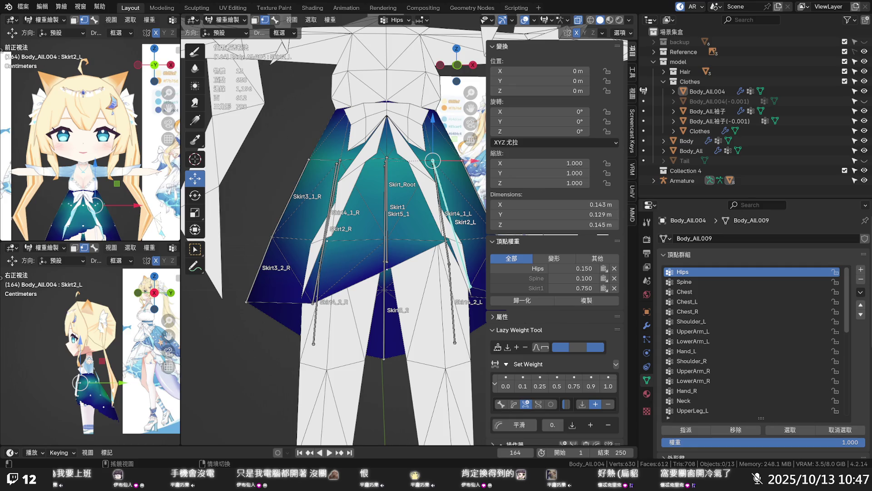
# - Display Skirt1 weights and leave a hem vertex weighted only to Skirt2_R at 1.000
pyautogui.moveTo(392, 254)
pyautogui.mouseDown(button='middle')
pyautogui.moveTo(386, 264)
pyautogui.moveTo(413, 250)
pyautogui.moveTo(401, 257)
pyautogui.mouseUp(button='middle')
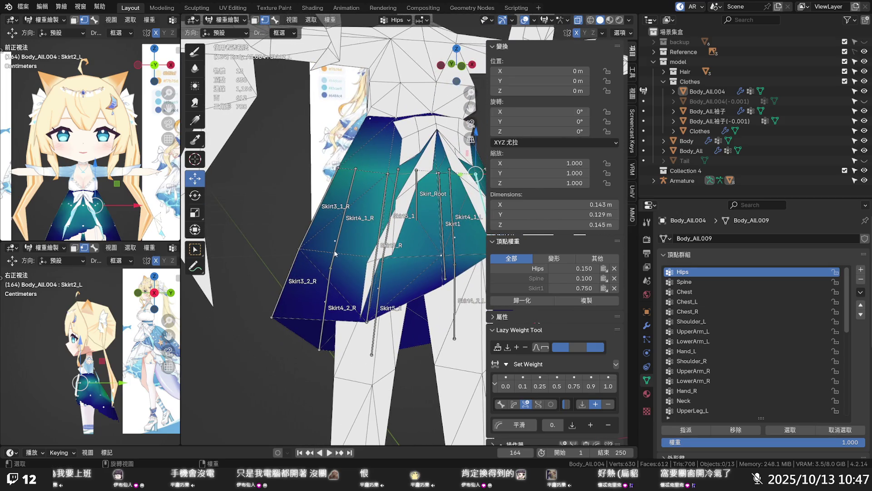
pyautogui.moveTo(339, 286)
pyautogui.mouseDown(button='middle')
pyautogui.moveTo(348, 287)
pyautogui.moveTo(309, 278)
pyautogui.mouseUp(button='middle')
pyautogui.click(315, 247)
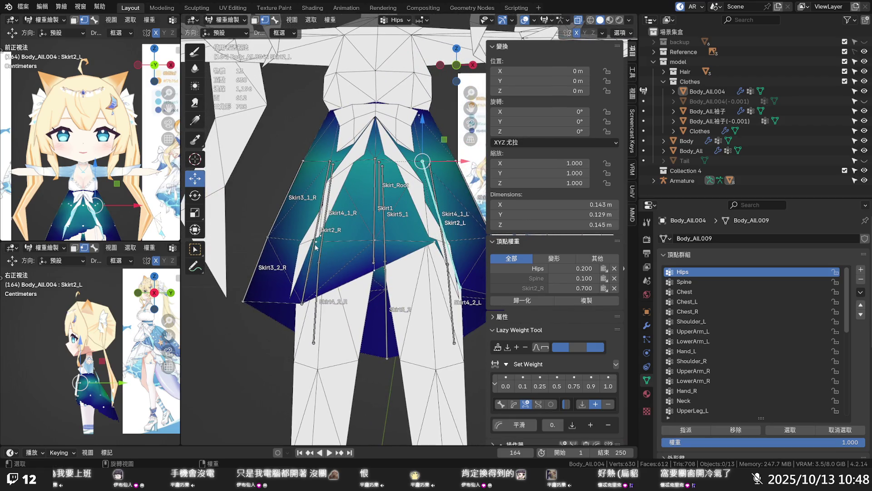
pyautogui.click(376, 242)
pyautogui.click(524, 288)
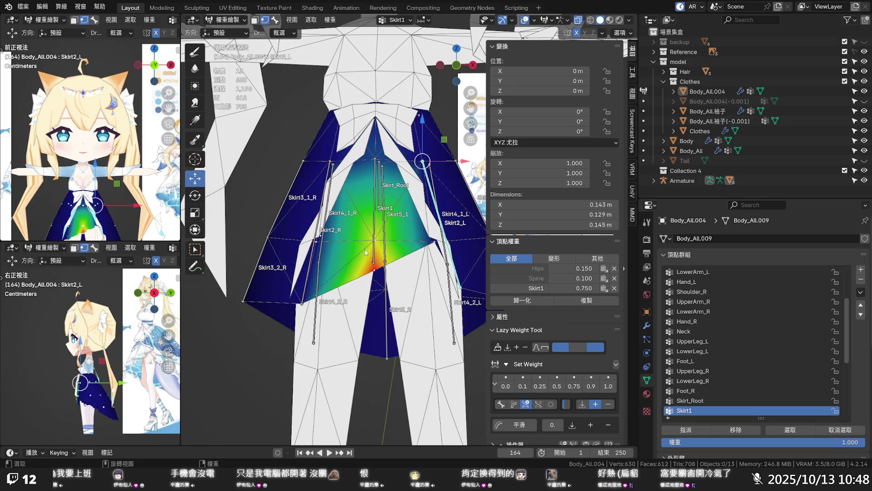
pyautogui.click(375, 162)
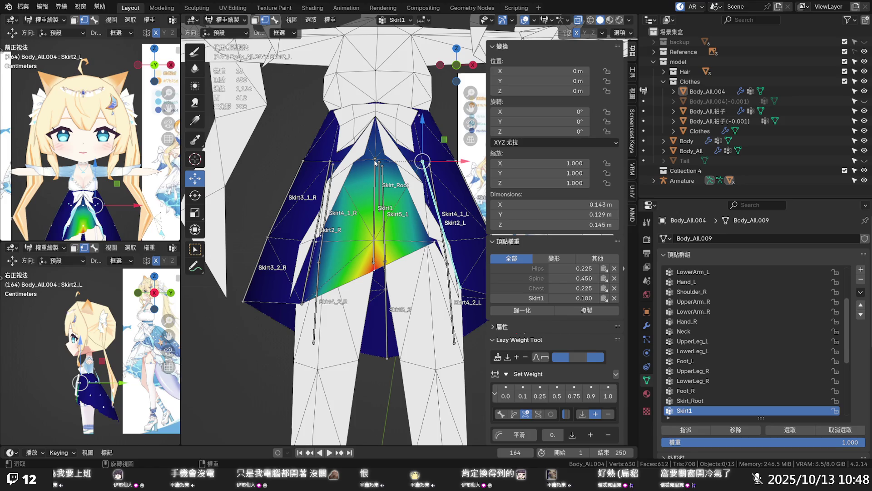
pyautogui.click(331, 166)
pyautogui.click(313, 287)
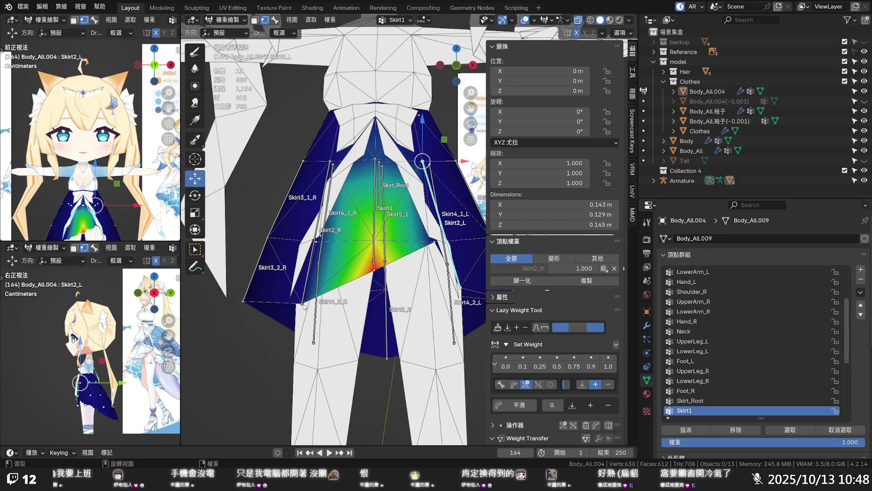
# - Inspect the Skirt2_R and Skirt2_L weights on several skirt vertices, orbiting around the skirt
pyautogui.click(509, 269)
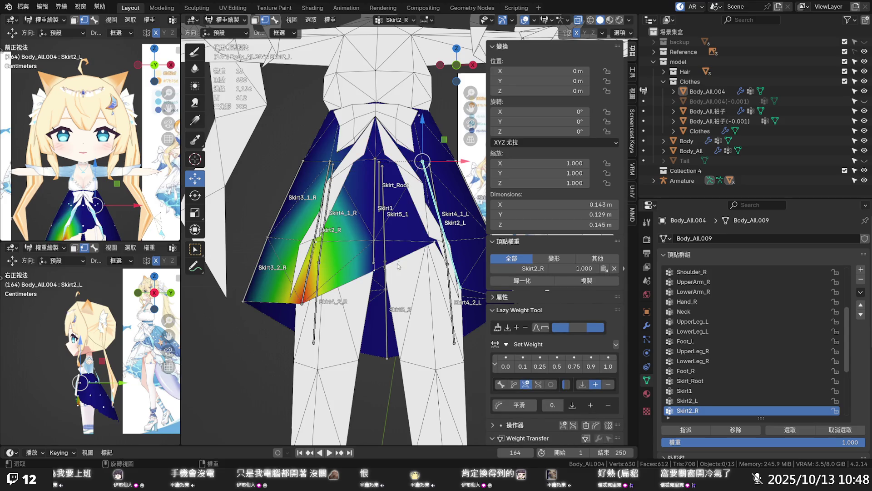
pyautogui.click(434, 244)
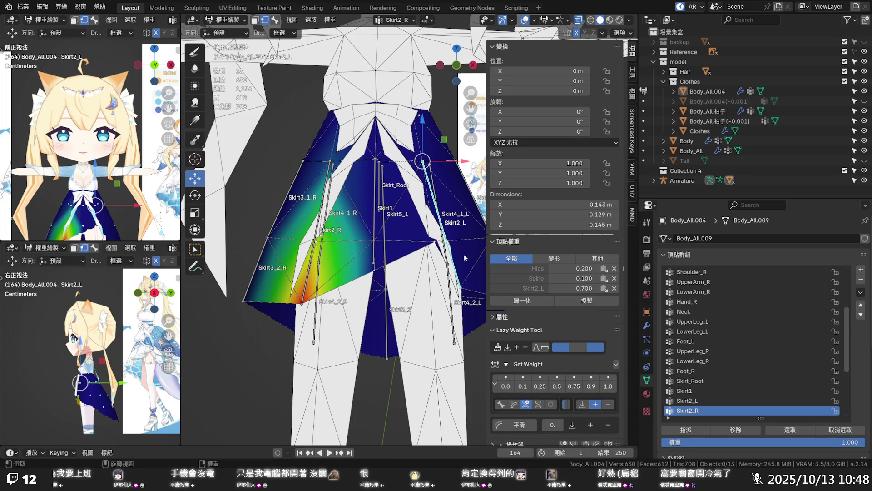
pyautogui.click(514, 288)
pyautogui.moveTo(412, 279)
pyautogui.mouseDown(button='middle')
pyautogui.moveTo(382, 279)
pyautogui.moveTo(411, 264)
pyautogui.moveTo(318, 273)
pyautogui.mouseUp(button='middle')
pyautogui.click(318, 266)
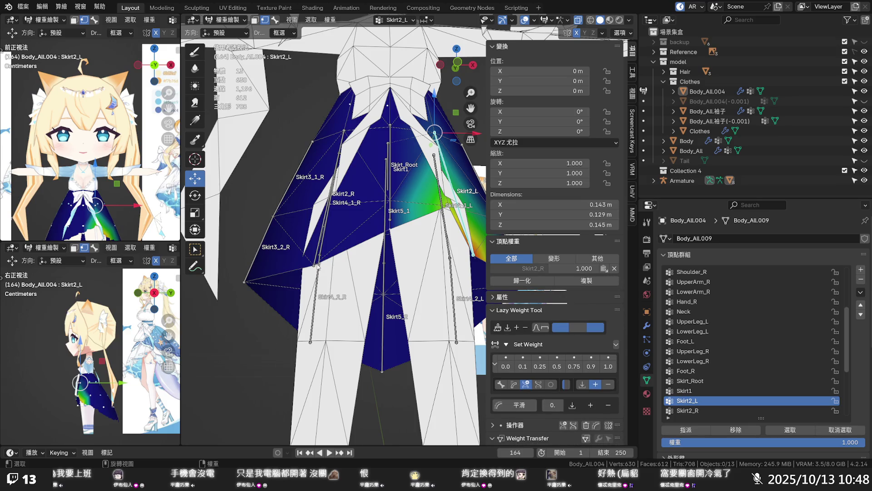
pyautogui.click(318, 267)
pyautogui.moveTo(318, 267)
pyautogui.mouseDown(button='middle')
pyautogui.moveTo(395, 277)
pyautogui.moveTo(385, 203)
pyautogui.mouseUp(button='middle')
# - Check the weights of more skirt vertices from an oblique view, including the corner vertex
pyautogui.click(369, 173)
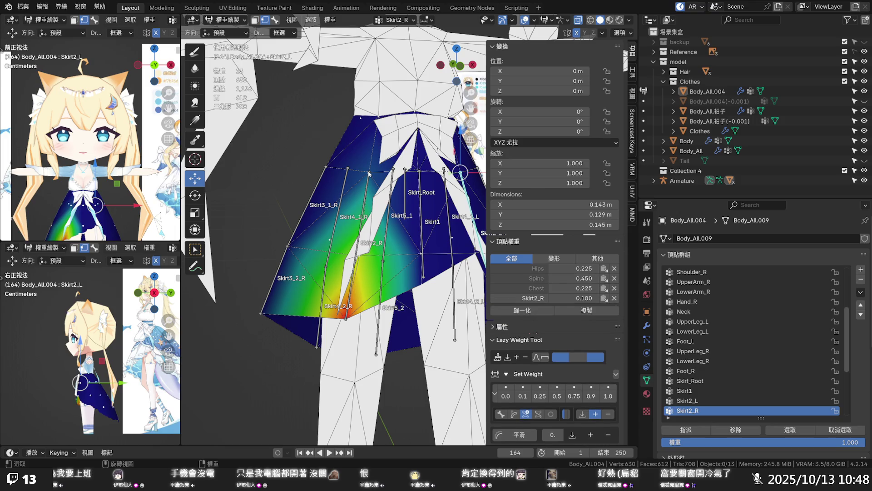
pyautogui.moveTo(369, 174); pyautogui.dragTo(356, 251, button='middle')
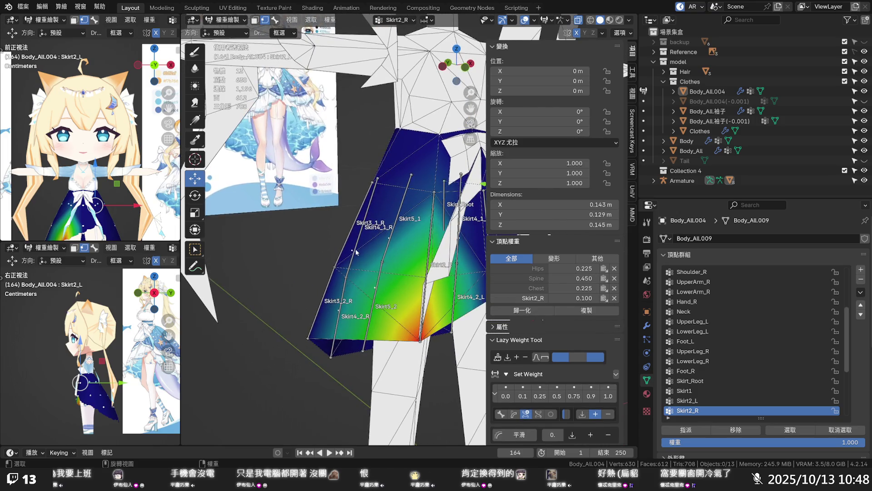
pyautogui.click(335, 270)
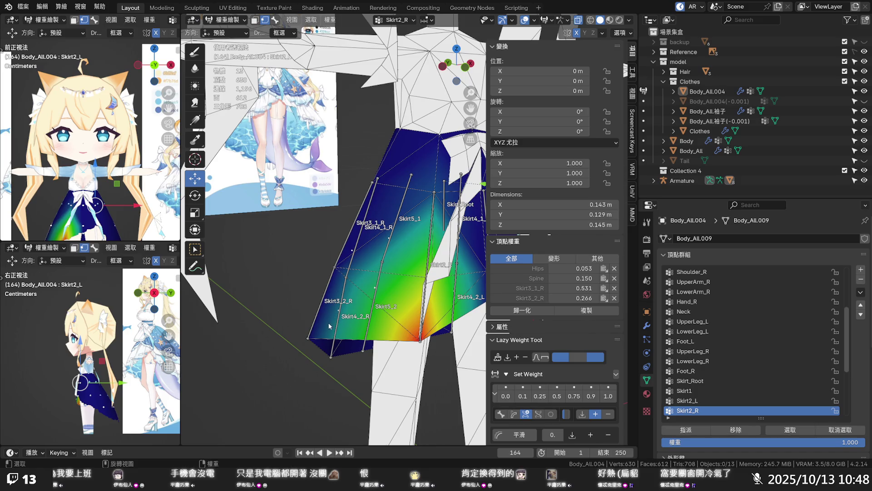
pyautogui.click(309, 338)
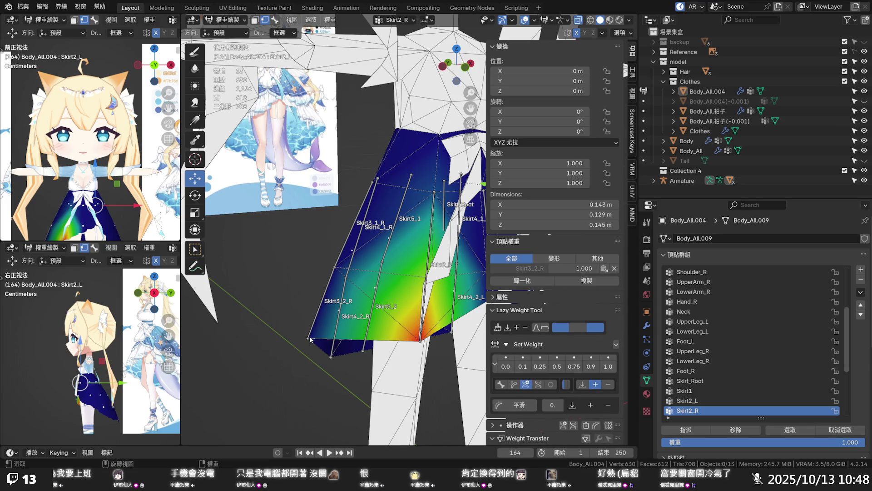
# - Make Skirt3_2_R the active vertex group; a neighbouring vertex reads Skirt3_1_R 0.531, Skirt3_2_R 0.266
pyautogui.click(529, 268)
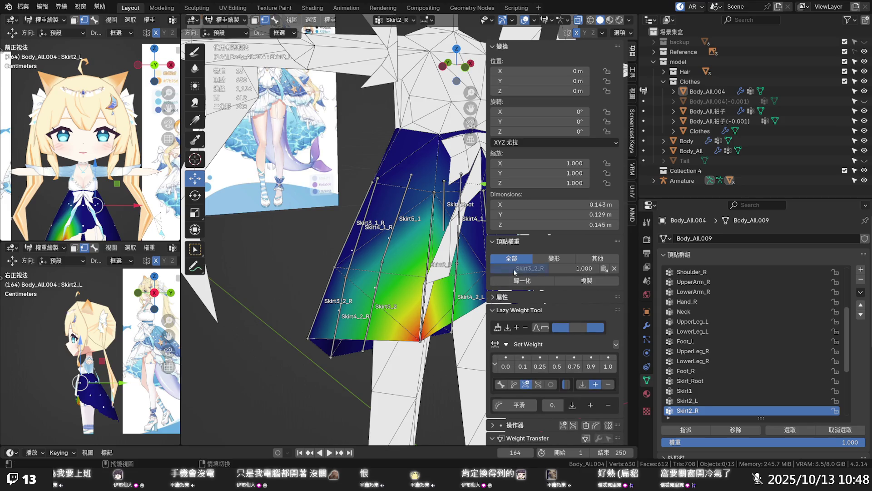
pyautogui.click(336, 272)
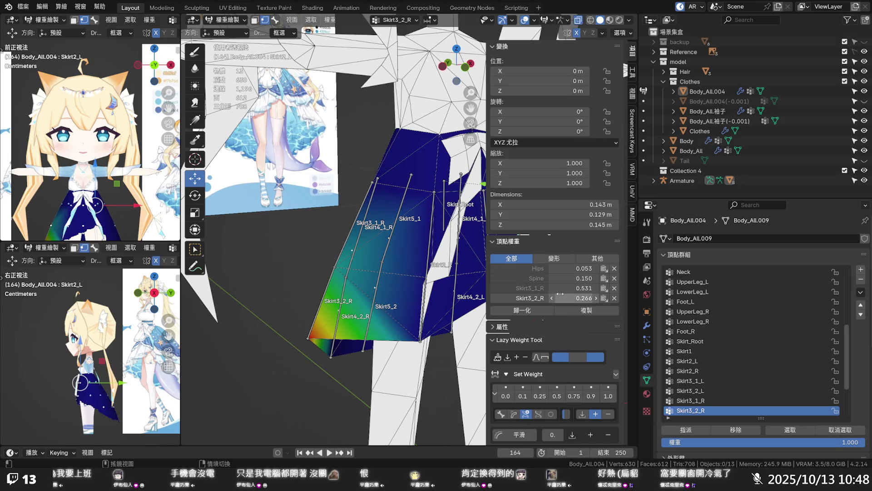
pyautogui.scroll(-3, 397, 249)
pyautogui.moveTo(397, 249)
pyautogui.mouseDown(button='middle')
pyautogui.moveTo(429, 292)
pyautogui.moveTo(349, 269)
pyautogui.mouseUp(button='middle')
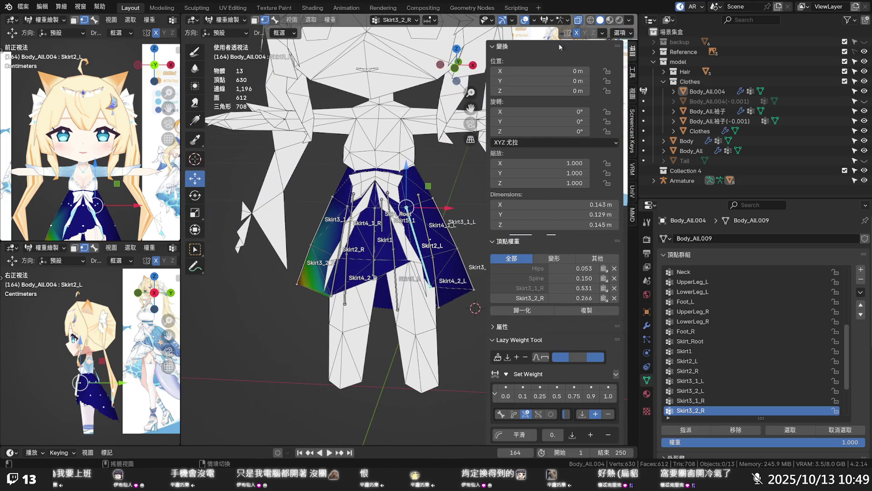
# - Set the viewport shading lighting to Studio and view the skirt from an angled side
pyautogui.click(630, 21)
pyautogui.click(630, 21)
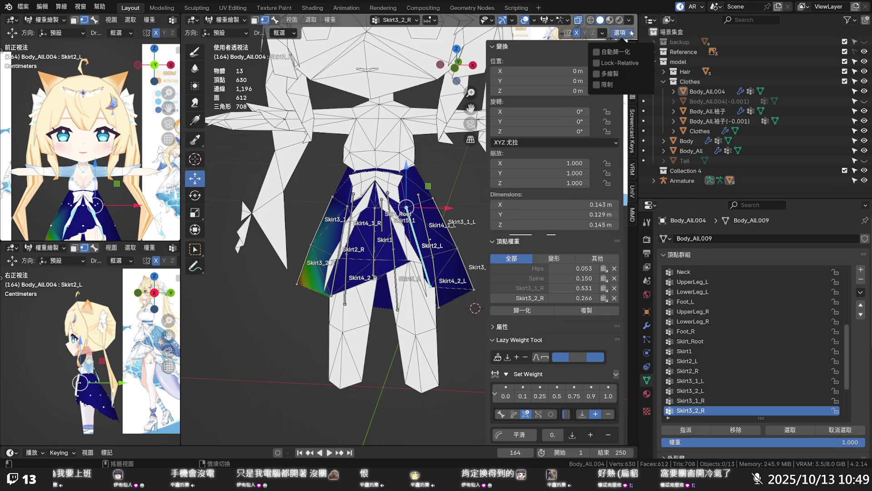
pyautogui.click(629, 21)
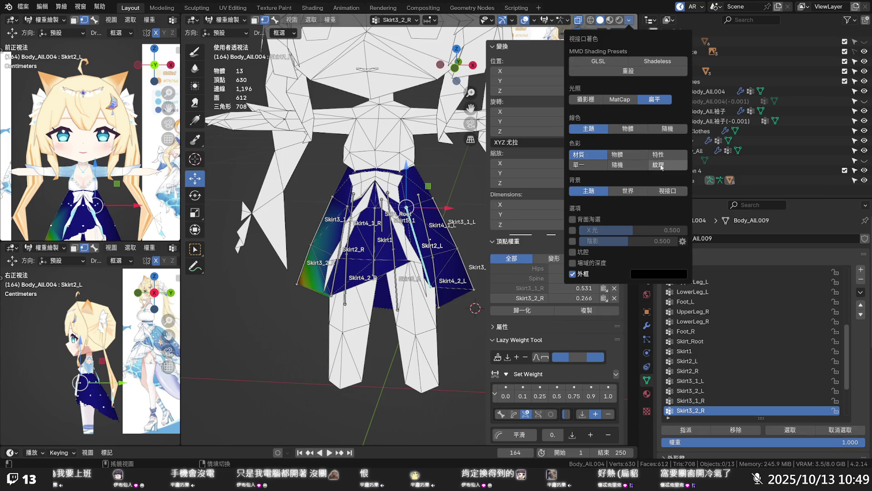
pyautogui.click(586, 99)
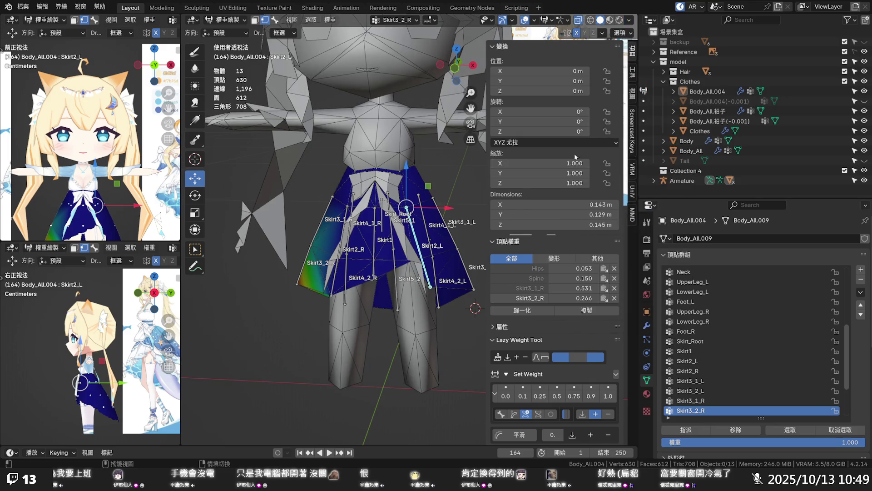
pyautogui.scroll(1, 458, 198)
pyautogui.moveTo(458, 198)
pyautogui.mouseDown(button='middle')
pyautogui.moveTo(385, 186)
pyautogui.moveTo(426, 181)
pyautogui.mouseUp(button='middle')
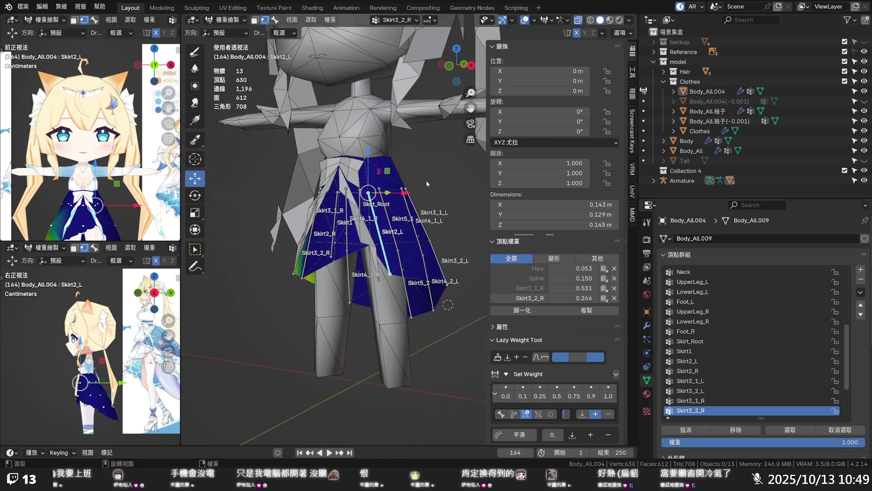
# - Deselect all vertices in Edit Mode, return Body_All.004 to Object Mode, and select the armature
pyautogui.press('Tab')
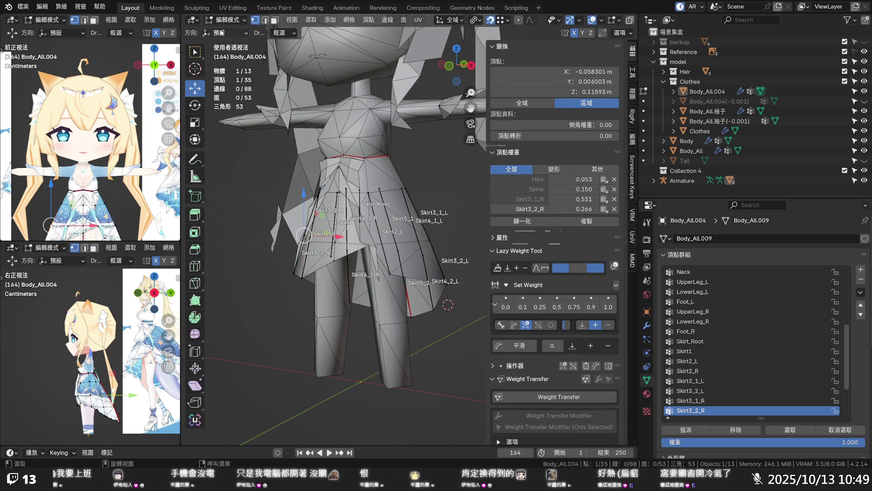
pyautogui.click(225, 20)
pyautogui.hotkey('alt', 'a')
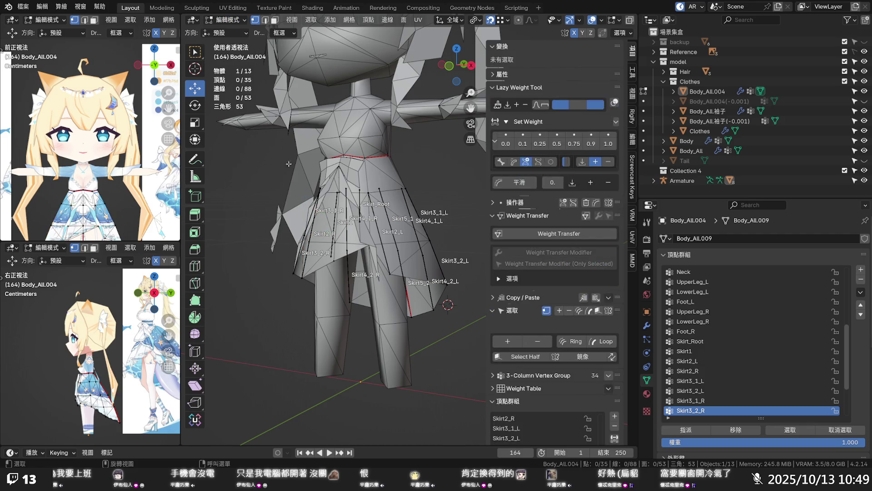
pyautogui.click(227, 20)
pyautogui.click(225, 29)
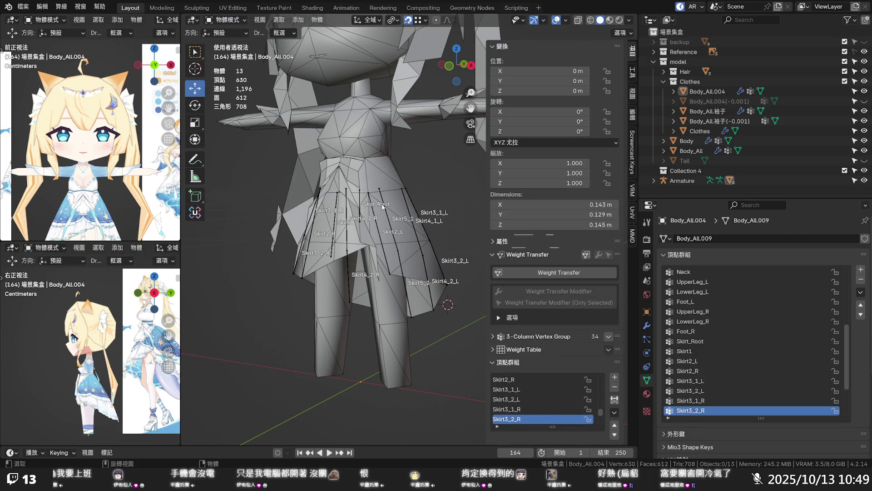
pyautogui.click(383, 204)
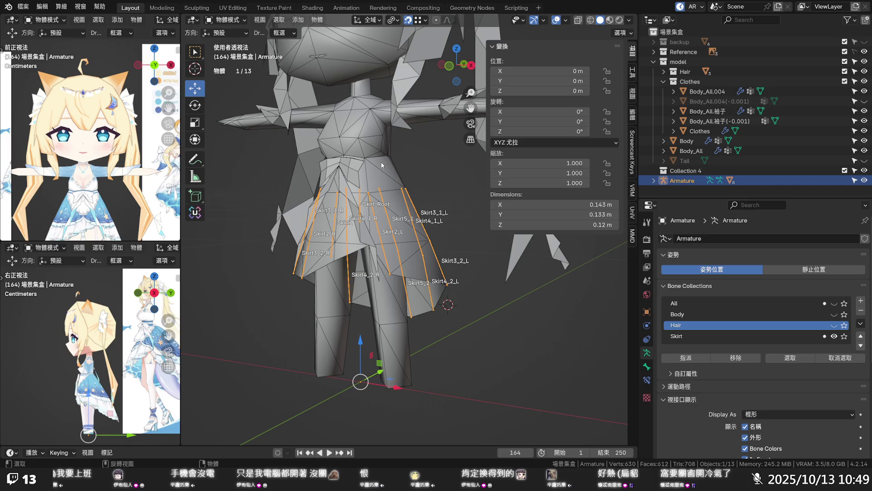
# - Show the Body bone collection and hide the Skirt bone collection
pyautogui.click(834, 314)
pyautogui.moveTo(400, 218); pyautogui.dragTo(330, 220, button='middle')
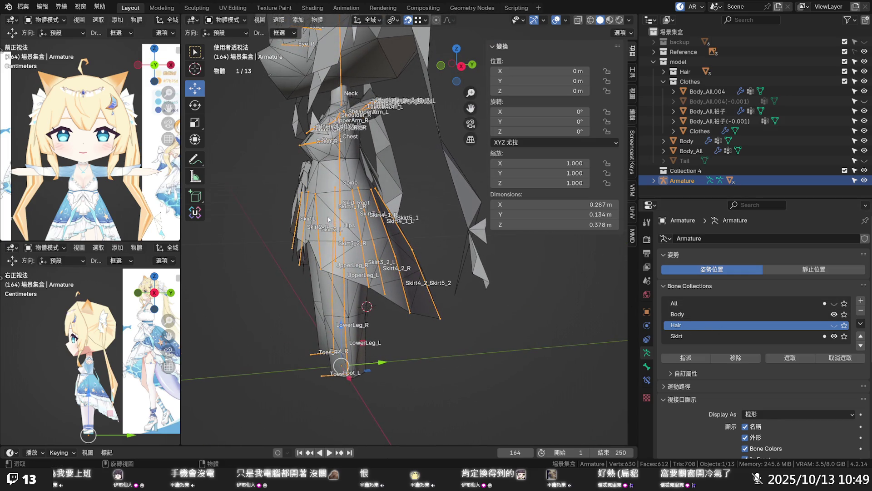
pyautogui.click(834, 336)
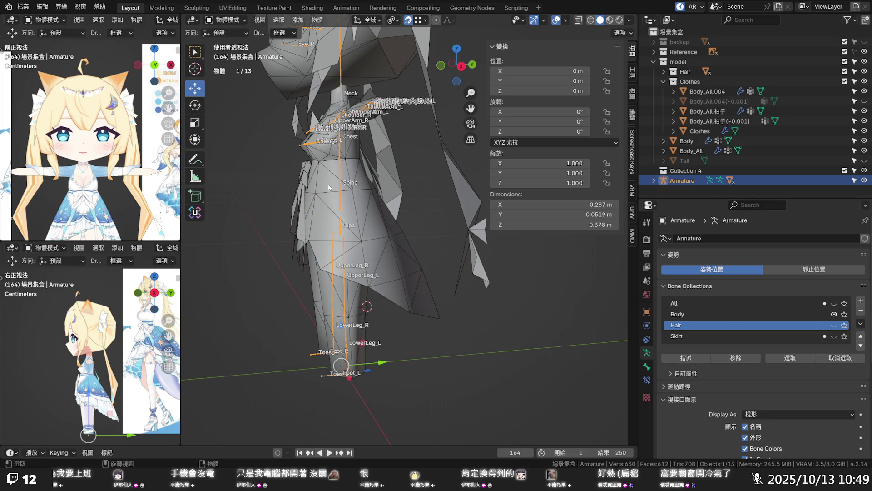
# - In Pose Mode, select the Spine bone and rotate it about the Y axis (about 31°)
pyautogui.hotkey('ctrl', 'Tab')
pyautogui.click(340, 188)
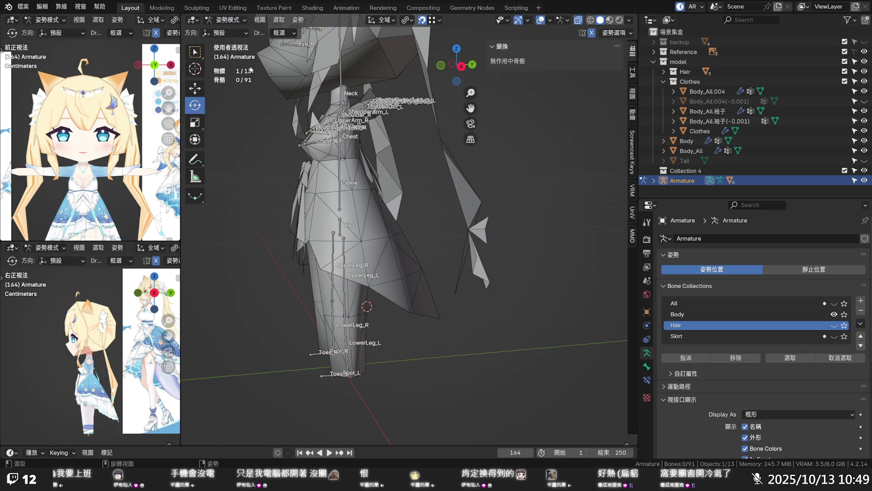
pyautogui.press('r')
pyautogui.press('r')
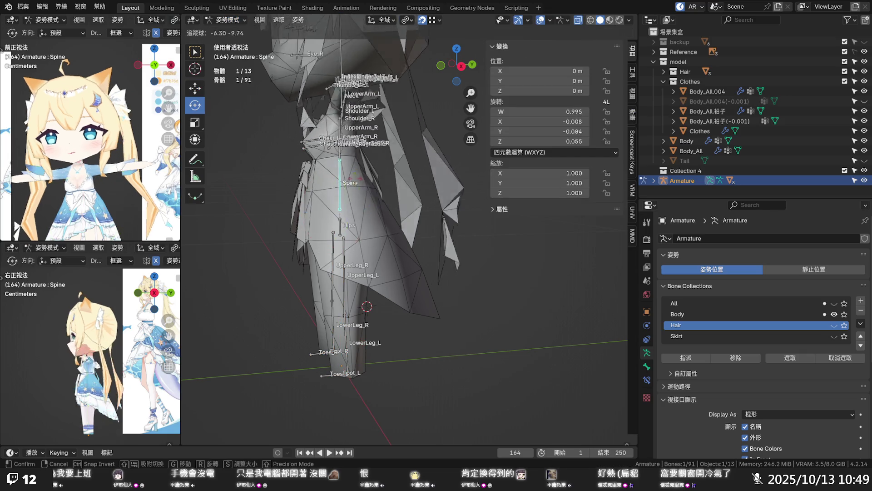
pyautogui.press('Escape')
pyautogui.moveTo(391, 214); pyautogui.dragTo(456, 216, button='middle')
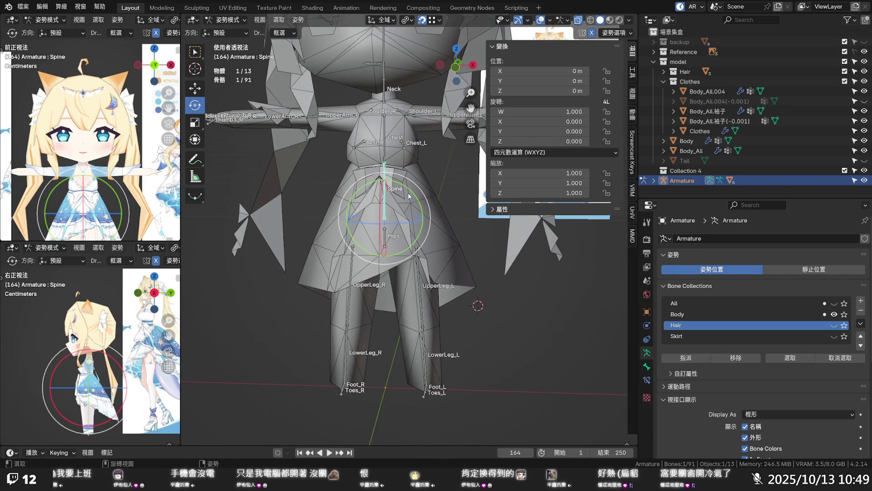
pyautogui.press('r')
pyautogui.press('y')
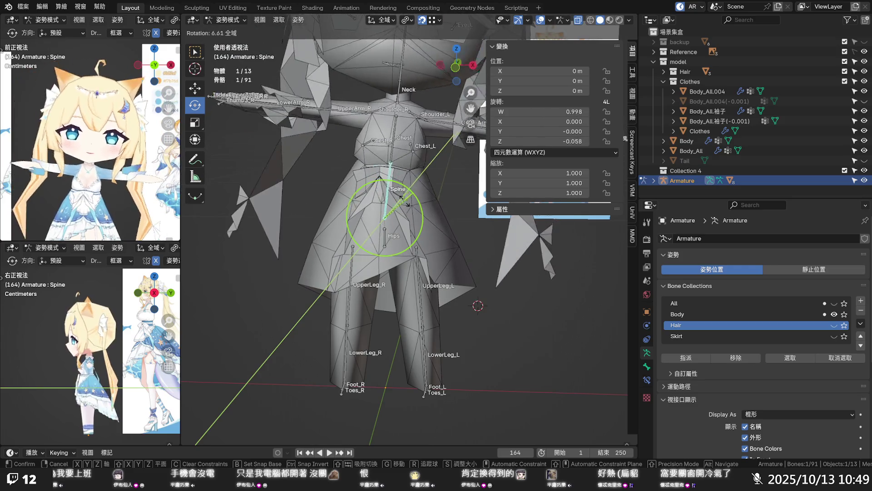
pyautogui.moveTo(410, 207)
pyautogui.mouseDown()
pyautogui.moveTo(400, 198)
pyautogui.moveTo(404, 214)
pyautogui.mouseUp()
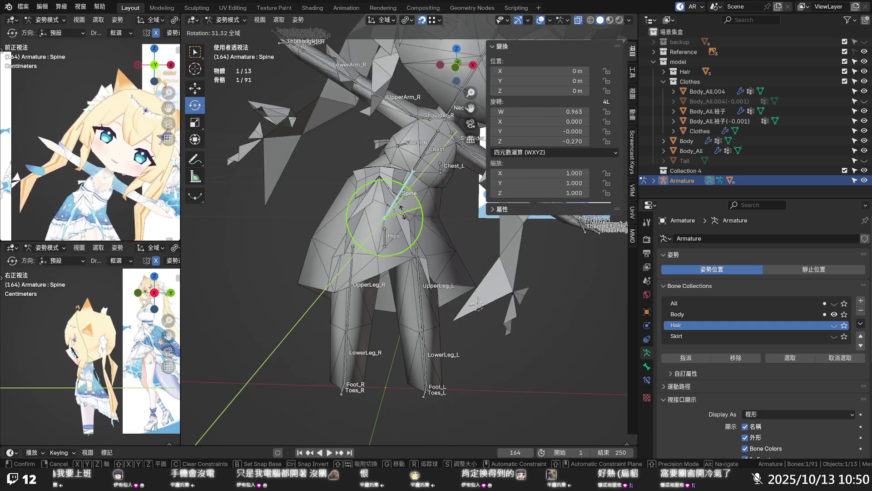
# - Cancel the Y twist, try bending the Spine bone about the X axis, then undo it
pyautogui.rightClick(403, 216)
pyautogui.moveTo(409, 191)
pyautogui.mouseDown(button='middle')
pyautogui.moveTo(420, 168)
pyautogui.moveTo(353, 177)
pyautogui.mouseUp(button='middle')
pyautogui.moveTo(358, 180)
pyautogui.mouseDown()
pyautogui.moveTo(342, 169)
pyautogui.moveTo(326, 178)
pyautogui.moveTo(359, 183)
pyautogui.moveTo(337, 193)
pyautogui.moveTo(363, 194)
pyautogui.moveTo(342, 199)
pyautogui.moveTo(366, 189)
pyautogui.mouseUp()
pyautogui.moveTo(366, 189)
pyautogui.mouseDown(button='middle')
pyautogui.moveTo(290, 199)
pyautogui.moveTo(590, 159)
pyautogui.moveTo(581, 170)
pyautogui.moveTo(429, 160)
pyautogui.moveTo(382, 170)
pyautogui.moveTo(435, 175)
pyautogui.moveTo(439, 114)
pyautogui.moveTo(354, 188)
pyautogui.mouseUp(button='middle')
pyautogui.scroll(5, 382, 170)
pyautogui.hotkey('ctrl', 'z')
# - Bend the upper body forward at the Spine, then clear its rotation with Alt+R
pyautogui.moveTo(354, 188)
pyautogui.mouseDown()
pyautogui.moveTo(298, 160)
pyautogui.moveTo(281, 169)
pyautogui.mouseUp()
pyautogui.moveTo(281, 169)
pyautogui.mouseDown(button='middle')
pyautogui.moveTo(357, 187)
pyautogui.moveTo(415, 162)
pyautogui.moveTo(305, 216)
pyautogui.moveTo(333, 237)
pyautogui.mouseUp(button='middle')
pyautogui.hotkey('alt', 'r')
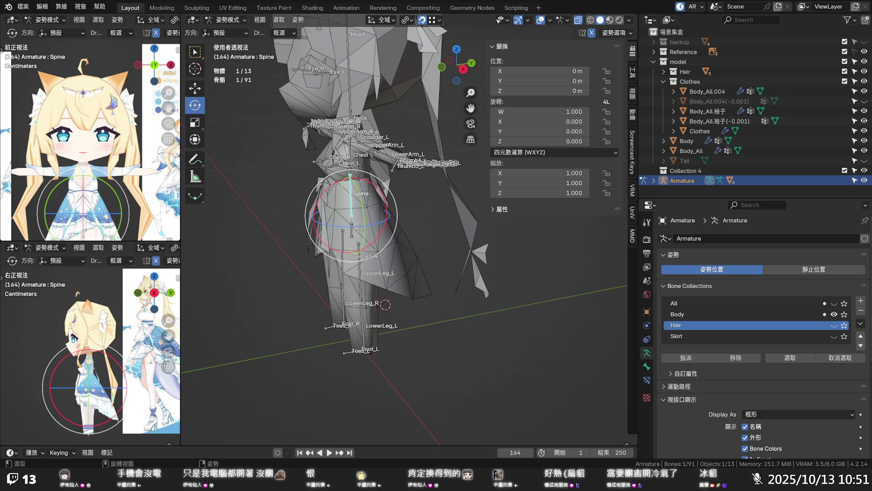
# - Tilt the Spine bone slightly backward, undo it back to rest rotation, and deselect all bones
pyautogui.moveTo(346, 208)
pyautogui.mouseDown(button='middle')
pyautogui.moveTo(396, 209)
pyautogui.moveTo(411, 245)
pyautogui.mouseUp(button='middle')
pyautogui.scroll(3, 411, 246)
pyautogui.moveTo(411, 246)
pyautogui.mouseDown()
pyautogui.moveTo(427, 264)
pyautogui.moveTo(424, 242)
pyautogui.moveTo(435, 269)
pyautogui.moveTo(388, 242)
pyautogui.moveTo(377, 255)
pyautogui.mouseUp()
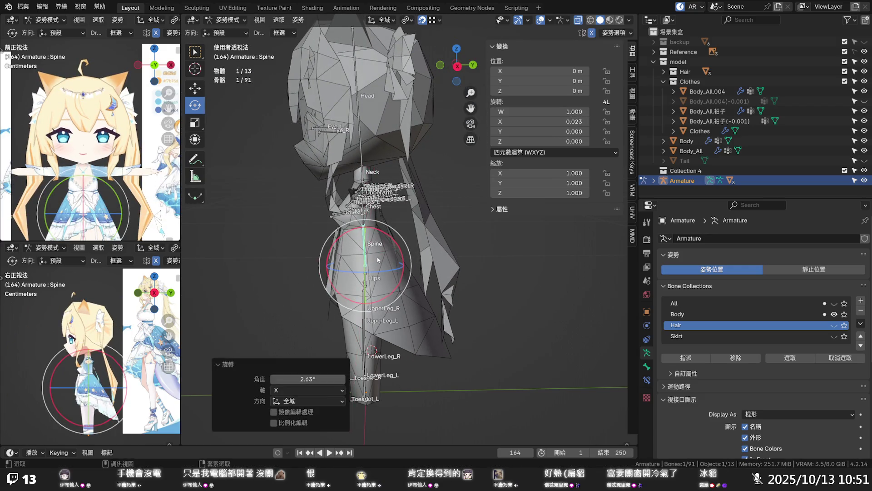
pyautogui.hotkey('ctrl', 'z')
pyautogui.click(489, 247)
pyautogui.moveTo(486, 247); pyautogui.dragTo(367, 248, button='middle')
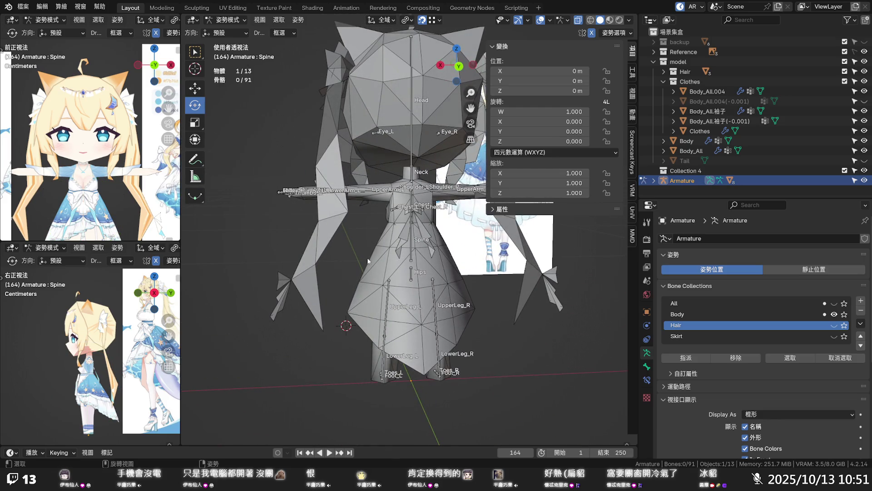
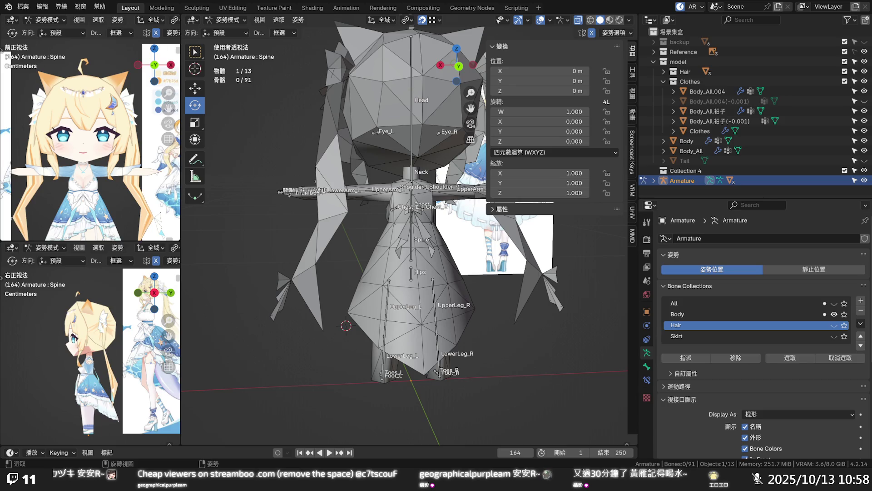
# - Test how the mesh bends by rotating the Hips bone from a frontal view
pyautogui.moveTo(456, 221)
pyautogui.mouseDown(button='middle')
pyautogui.moveTo(488, 241)
pyautogui.moveTo(482, 259)
pyautogui.mouseUp(button='middle')
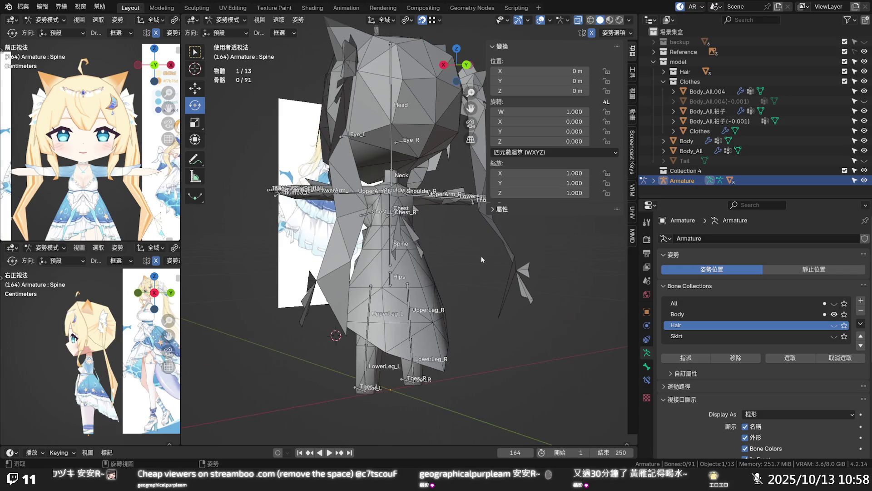
pyautogui.scroll(2, 475, 261)
pyautogui.moveTo(438, 278)
pyautogui.mouseDown(button='middle')
pyautogui.moveTo(455, 236)
pyautogui.moveTo(431, 246)
pyautogui.mouseUp(button='middle')
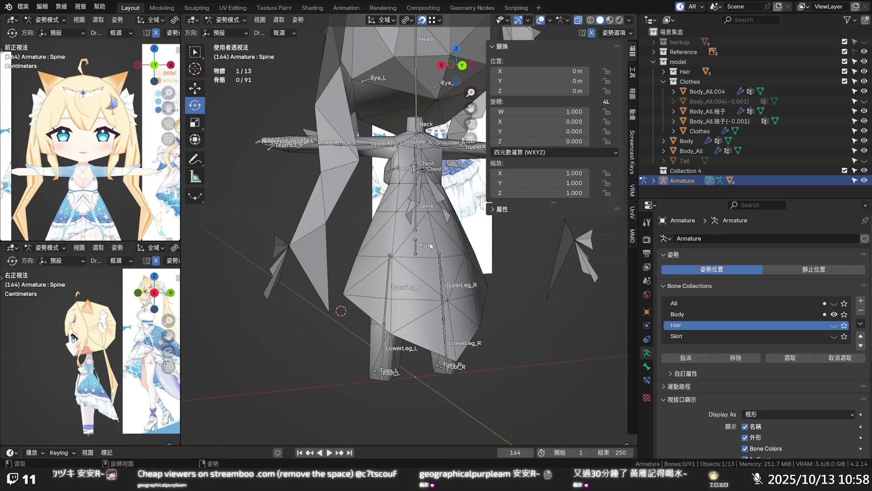
pyautogui.click(416, 244)
pyautogui.moveTo(444, 237)
pyautogui.mouseDown()
pyautogui.moveTo(452, 252)
pyautogui.moveTo(429, 268)
pyautogui.moveTo(439, 241)
pyautogui.mouseUp()
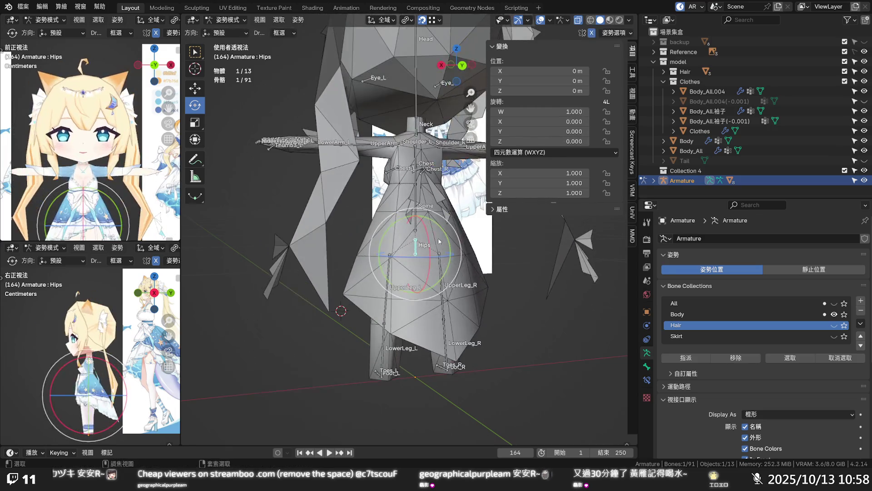
# - Try tilting the upper body with the Spine bone, then undo and cancel it
pyautogui.click(415, 217)
pyautogui.moveTo(437, 201)
pyautogui.mouseDown()
pyautogui.moveTo(409, 196)
pyautogui.moveTo(432, 200)
pyautogui.moveTo(411, 198)
pyautogui.moveTo(429, 209)
pyautogui.mouseUp()
pyautogui.hotkey('ctrl', 'z')
pyautogui.moveTo(424, 243)
pyautogui.mouseDown(button='middle')
pyautogui.moveTo(498, 266)
pyautogui.moveTo(411, 218)
pyautogui.mouseUp(button='middle')
pyautogui.moveTo(411, 218); pyautogui.dragTo(419, 224)
pyautogui.press('r')
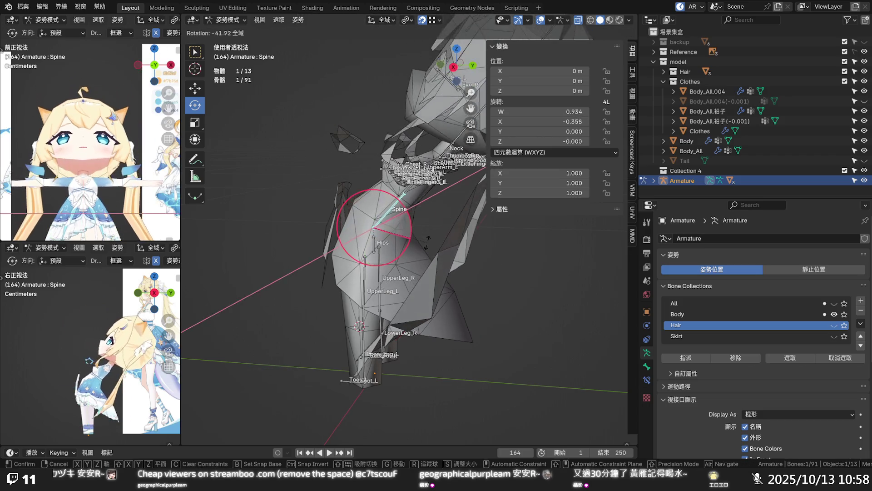
pyautogui.moveTo(375, 204); pyautogui.dragTo(338, 215, button='middle')
pyautogui.press('Escape')
# - Rotate the Chest bone -14° about the global Y axis
pyautogui.click(381, 165)
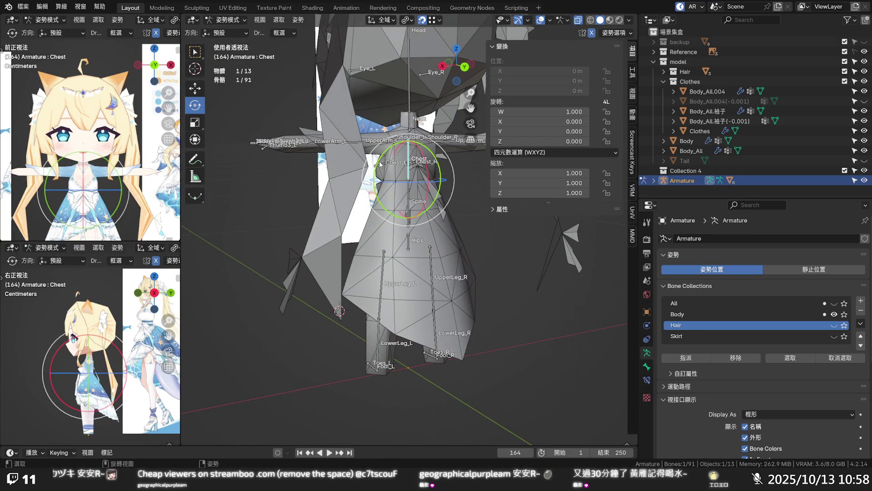
pyautogui.press('r')
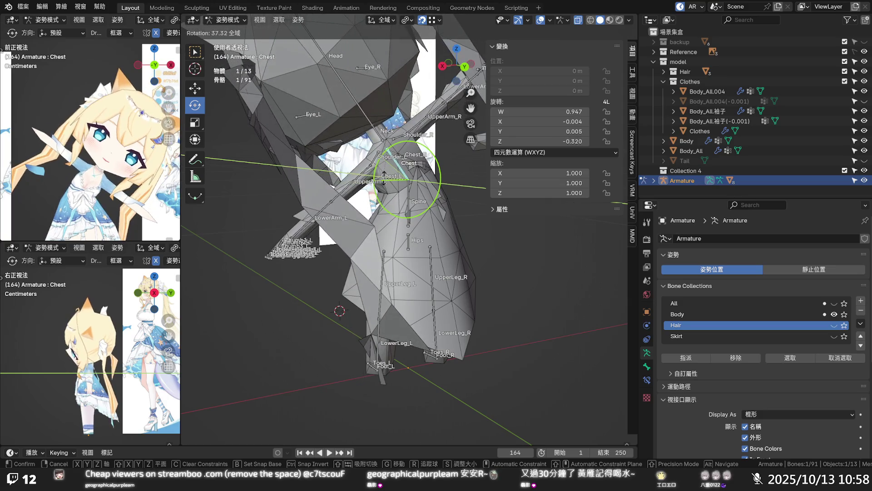
pyautogui.write('y-14')
pyautogui.press('Return')
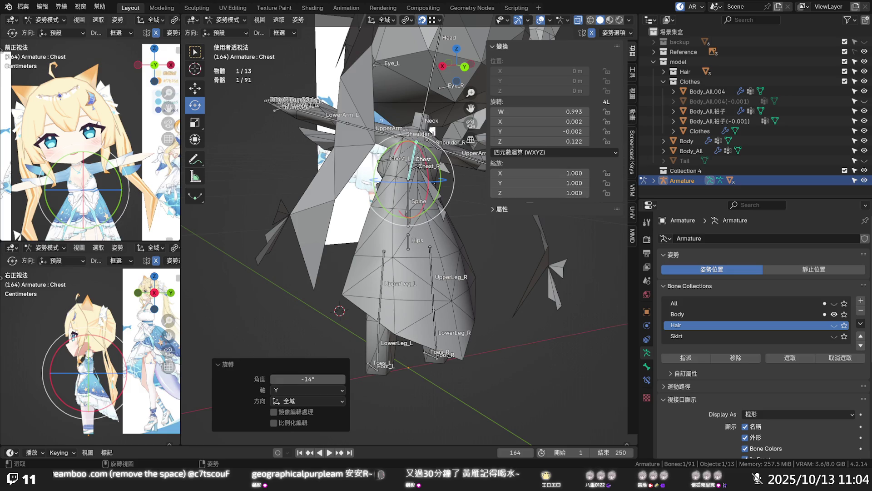
# - Clear the Chest bone's rotation to rest, then test and cancel a forward tilt
pyautogui.moveTo(398, 272); pyautogui.dragTo(428, 204, button='middle')
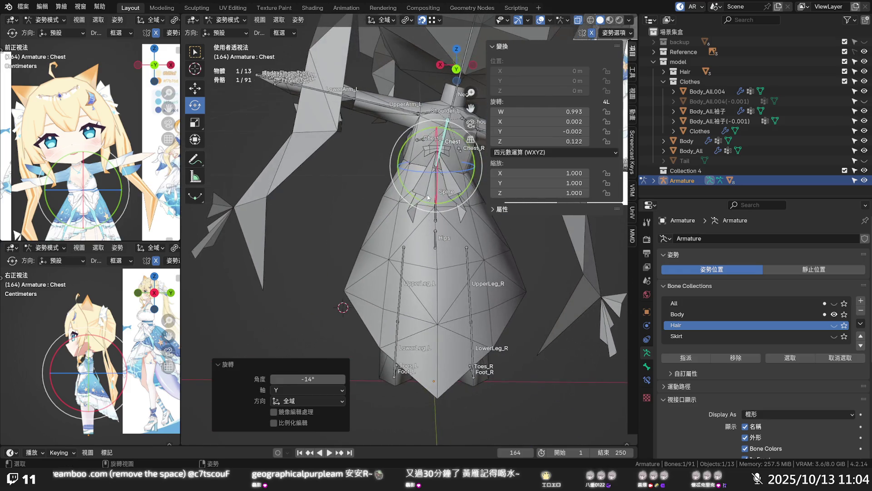
pyautogui.hotkey('alt', 'r')
pyautogui.moveTo(448, 150); pyautogui.dragTo(393, 154, button='middle')
pyautogui.moveTo(392, 151)
pyautogui.mouseDown()
pyautogui.moveTo(361, 161)
pyautogui.moveTo(364, 172)
pyautogui.mouseUp()
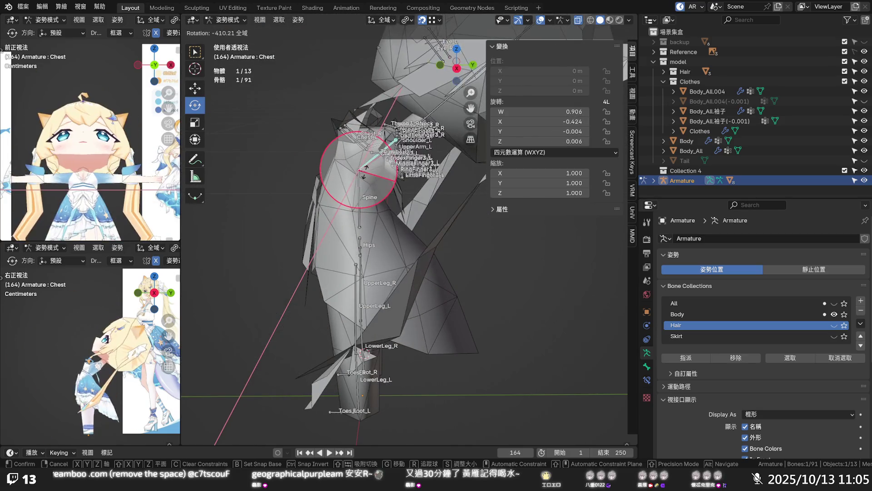
pyautogui.rightClick(363, 172)
# - Select the Chest_L bone and start rotating it freely
pyautogui.moveTo(390, 227)
pyautogui.mouseDown(button='middle')
pyautogui.moveTo(408, 246)
pyautogui.moveTo(387, 225)
pyautogui.moveTo(346, 227)
pyautogui.mouseUp(button='middle')
pyautogui.click(384, 222)
pyautogui.press('r')
pyautogui.press('r')
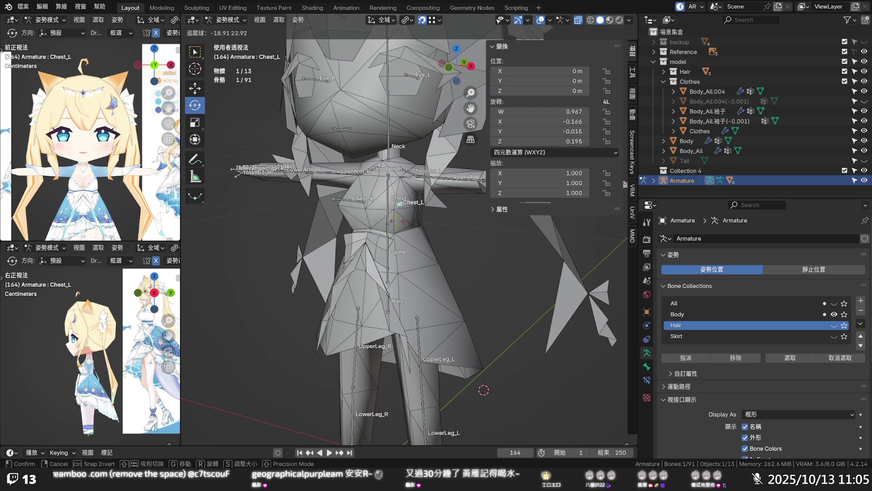
# - Cancel the Chest_L rotation, clear the bone selection, and orbit to a frontal view
pyautogui.press('Escape')
pyautogui.click(471, 238)
pyautogui.moveTo(468, 235)
pyautogui.mouseDown(button='middle')
pyautogui.moveTo(448, 244)
pyautogui.moveTo(459, 259)
pyautogui.moveTo(440, 264)
pyautogui.moveTo(457, 261)
pyautogui.mouseUp(button='middle')
pyautogui.click(474, 238)
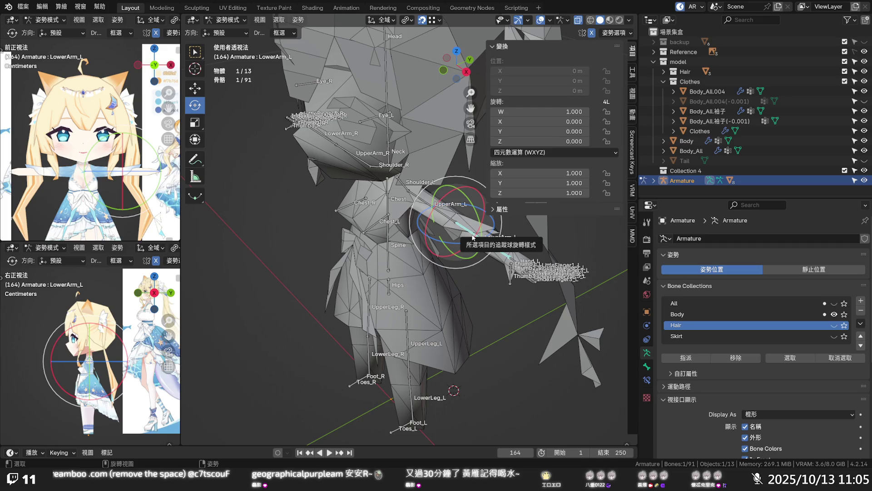
pyautogui.click(462, 276)
pyautogui.moveTo(462, 276)
pyautogui.mouseDown(button='middle')
pyautogui.moveTo(489, 230)
pyautogui.moveTo(473, 233)
pyautogui.moveTo(496, 244)
pyautogui.moveTo(481, 237)
pyautogui.mouseUp(button='middle')
# - Test tilting and nodding the head with the Neck bone, then cancel and deselect
pyautogui.click(399, 178)
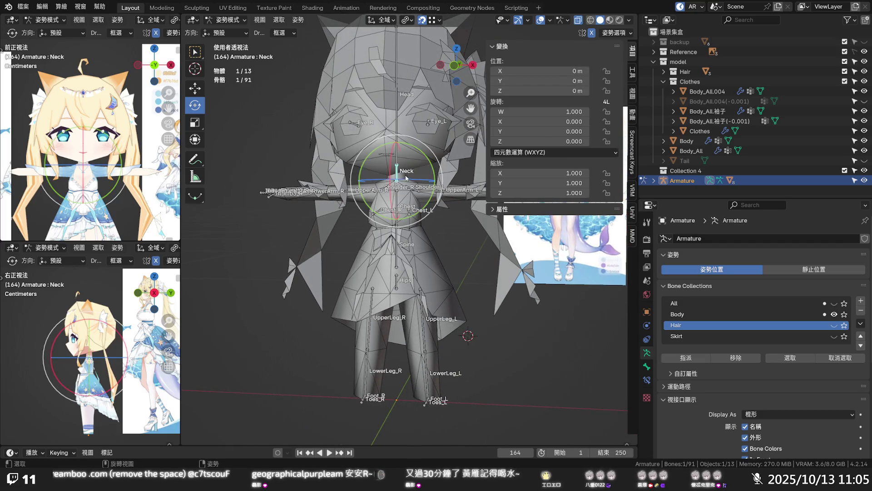
pyautogui.moveTo(428, 162)
pyautogui.mouseDown()
pyautogui.moveTo(393, 147)
pyautogui.moveTo(435, 160)
pyautogui.moveTo(410, 159)
pyautogui.mouseUp()
pyautogui.moveTo(412, 163); pyautogui.dragTo(399, 153, button='middle')
pyautogui.moveTo(411, 144)
pyautogui.mouseDown()
pyautogui.moveTo(437, 153)
pyautogui.moveTo(428, 160)
pyautogui.mouseUp()
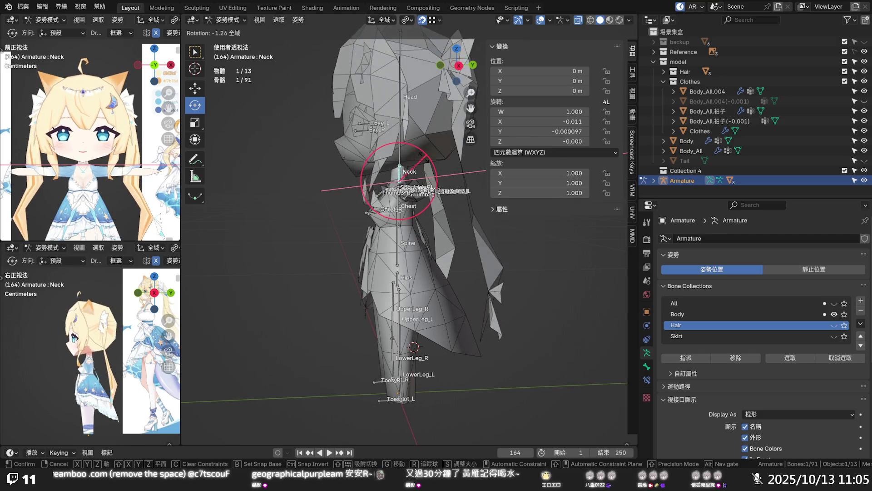
pyautogui.press('Escape')
pyautogui.hotkey('alt', 'a')
# - Face the rig from the front, zoom in, and select the LowerArm_L bone
pyautogui.moveTo(470, 230)
pyautogui.mouseDown(button='middle')
pyautogui.moveTo(496, 251)
pyautogui.moveTo(552, 241)
pyautogui.moveTo(454, 241)
pyautogui.moveTo(441, 290)
pyautogui.moveTo(430, 282)
pyautogui.moveTo(393, 300)
pyautogui.moveTo(443, 281)
pyautogui.moveTo(430, 279)
pyautogui.mouseUp(button='middle')
pyautogui.scroll(-3, 436, 277)
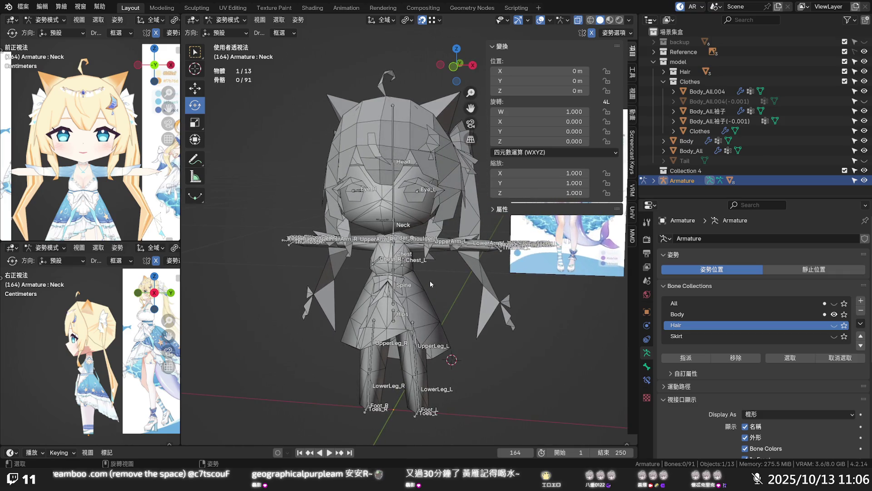
pyautogui.scroll(3, 430, 280)
pyautogui.scroll(1, 431, 279)
pyautogui.scroll(2, 425, 268)
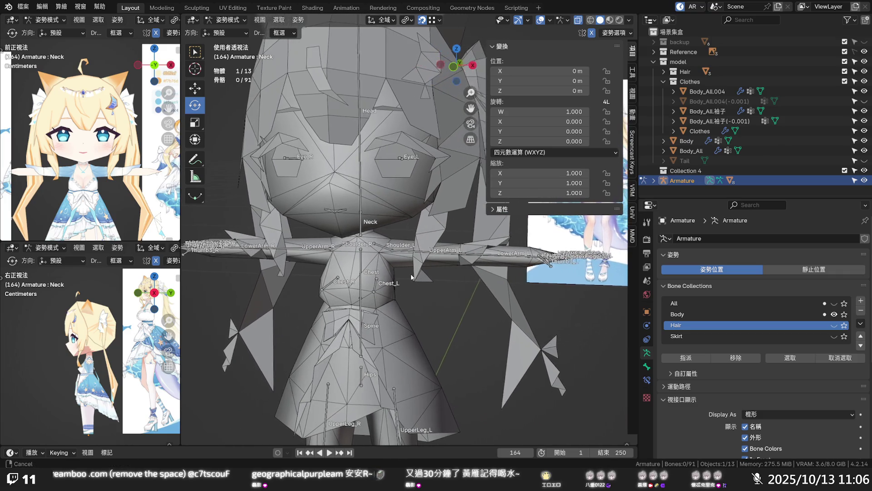
pyautogui.click(476, 255)
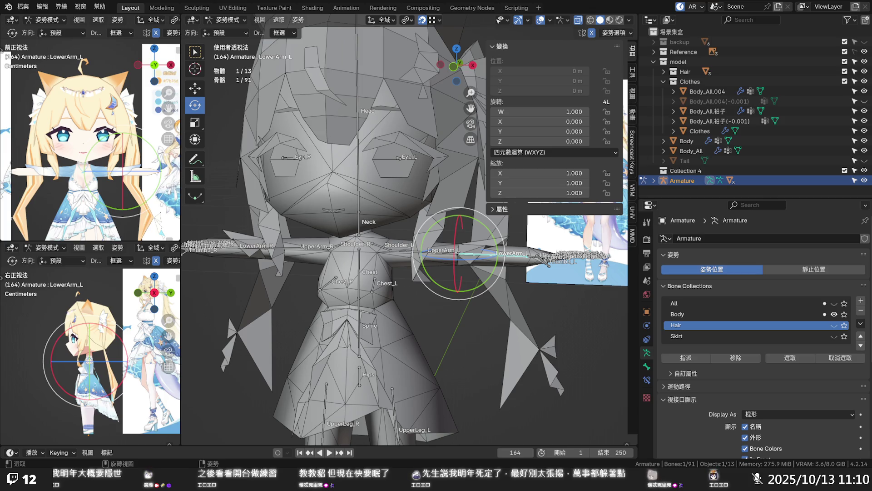
# - View the skirt from several sides, deselect LowerArm_L, and enter the armature's Edit Mode
pyautogui.moveTo(532, 318)
pyautogui.mouseDown(button='middle')
pyautogui.moveTo(505, 302)
pyautogui.moveTo(523, 297)
pyautogui.moveTo(512, 306)
pyautogui.moveTo(472, 286)
pyautogui.moveTo(481, 303)
pyautogui.moveTo(366, 292)
pyautogui.moveTo(461, 289)
pyautogui.mouseUp(button='middle')
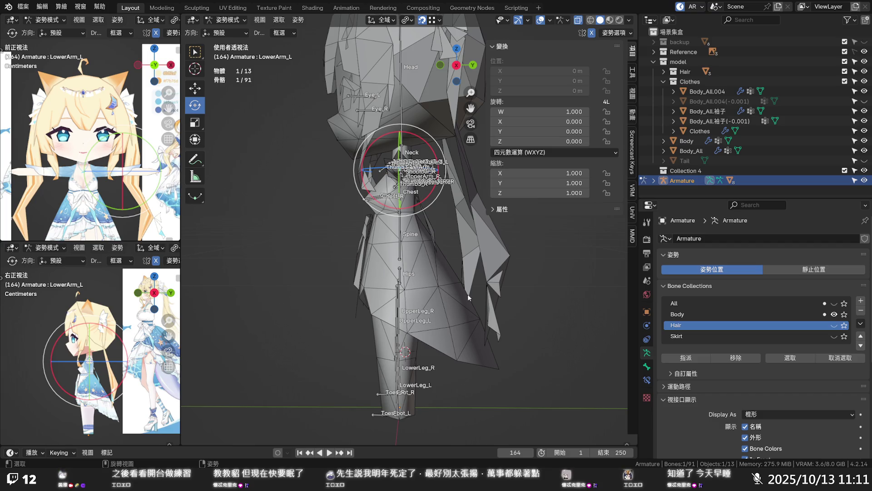
pyautogui.moveTo(514, 289); pyautogui.dragTo(404, 289, button='middle')
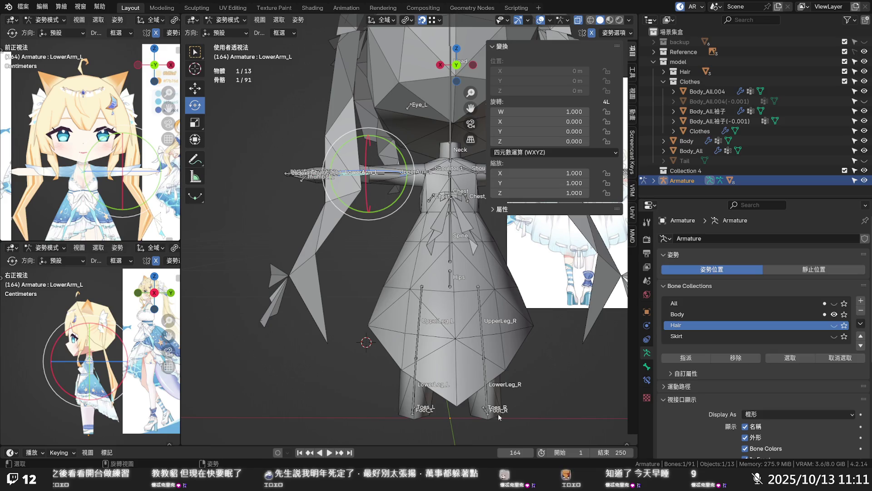
pyautogui.moveTo(390, 297)
pyautogui.mouseDown(button='middle')
pyautogui.moveTo(456, 304)
pyautogui.moveTo(513, 294)
pyautogui.moveTo(476, 314)
pyautogui.moveTo(525, 295)
pyautogui.moveTo(518, 281)
pyautogui.moveTo(476, 286)
pyautogui.moveTo(488, 332)
pyautogui.mouseUp(button='middle')
pyautogui.click(476, 285)
pyautogui.press('Tab')
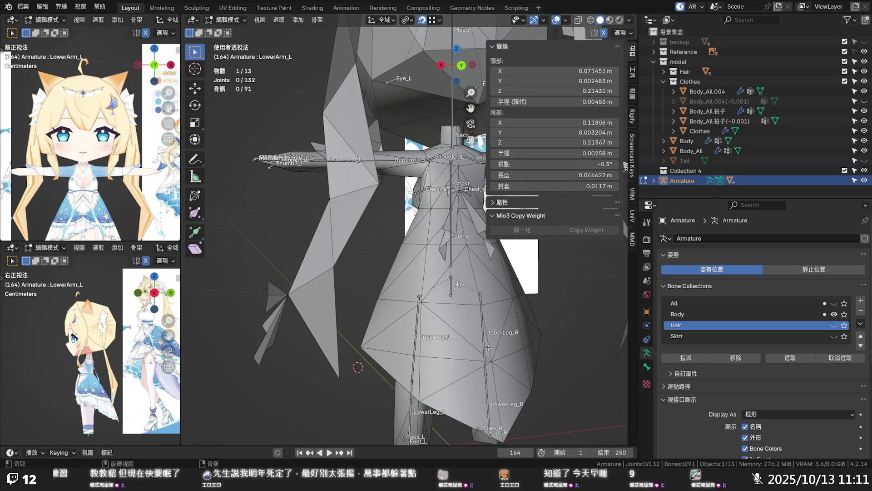
# - View the legs and skirt side, then switch the armature to Pose Mode with Ctrl+Tab
pyautogui.moveTo(488, 332)
pyautogui.mouseDown(button='middle')
pyautogui.moveTo(464, 276)
pyautogui.moveTo(517, 268)
pyautogui.moveTo(538, 294)
pyautogui.moveTo(464, 304)
pyautogui.moveTo(523, 326)
pyautogui.moveTo(352, 333)
pyautogui.mouseUp(button='middle')
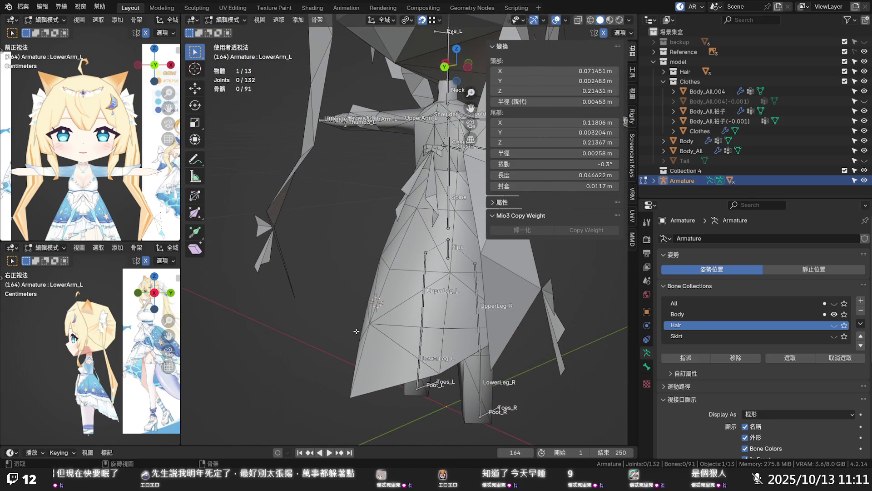
pyautogui.moveTo(370, 327)
pyautogui.mouseDown(button='middle')
pyautogui.moveTo(521, 283)
pyautogui.moveTo(589, 327)
pyautogui.moveTo(546, 327)
pyautogui.mouseUp(button='middle')
pyautogui.moveTo(456, 292); pyautogui.dragTo(441, 290, button='middle')
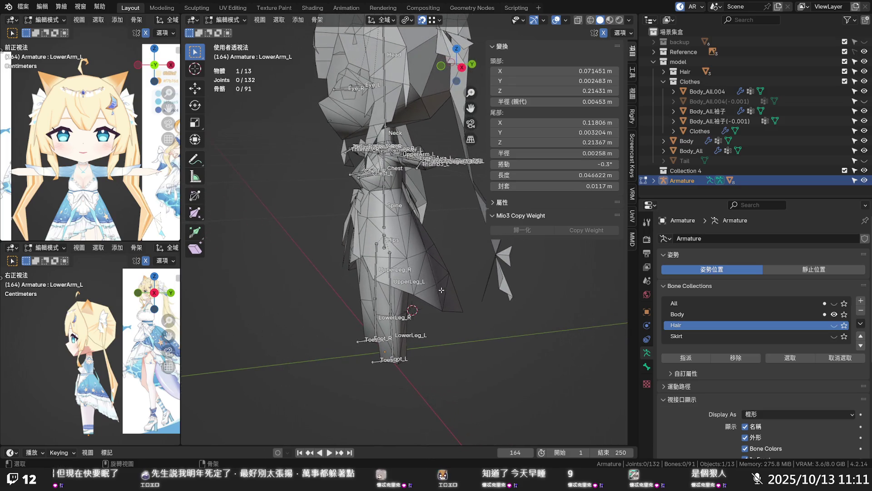
pyautogui.hotkey('ctrl', 'Tab')
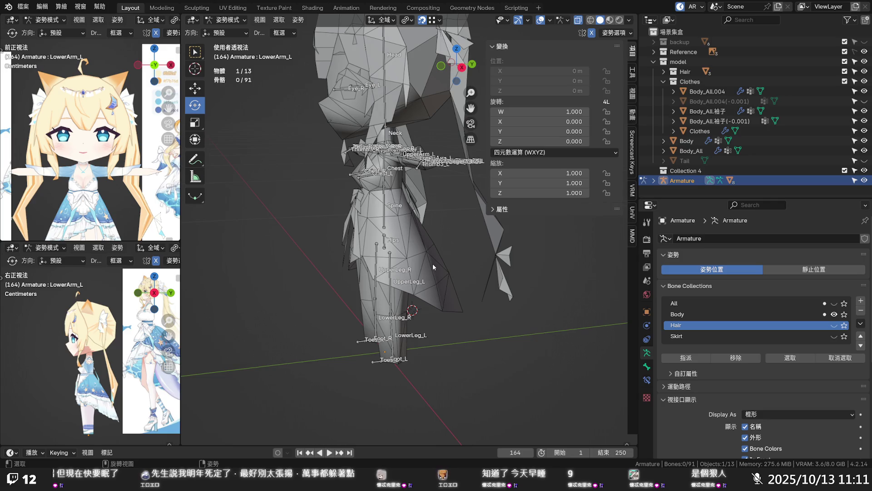
# - Clear the transforms of all armature bones in Pose Mode, then return to Object Mode
pyautogui.click(226, 20)
pyautogui.click(225, 30)
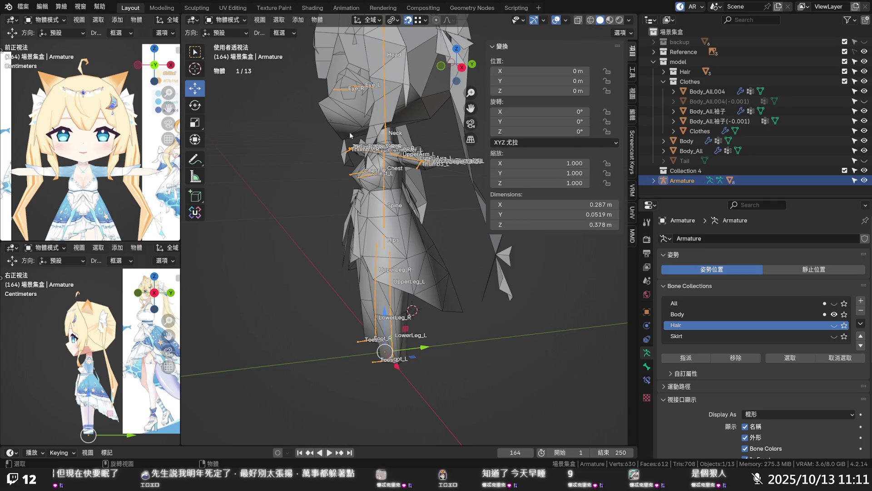
pyautogui.click(226, 20)
pyautogui.click(241, 53)
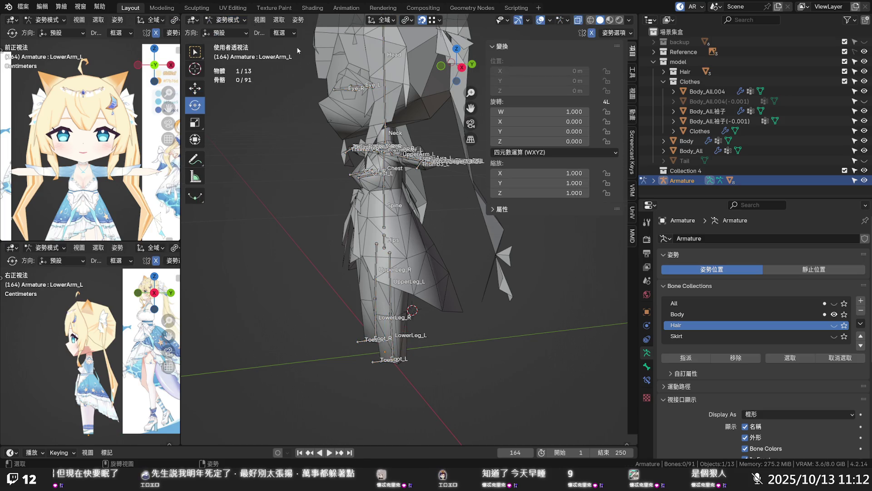
pyautogui.press('a')
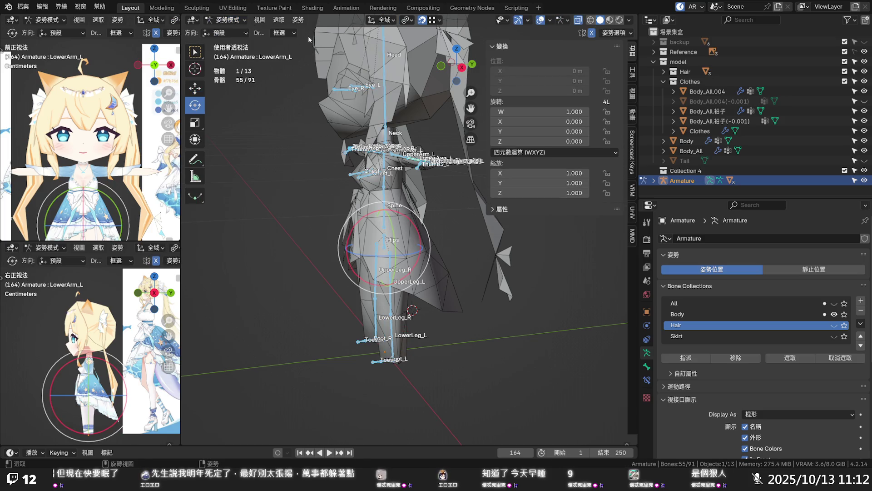
pyautogui.click(298, 20)
pyautogui.moveTo(327, 44)
pyautogui.click(421, 41)
pyautogui.click(226, 20)
pyautogui.click(234, 31)
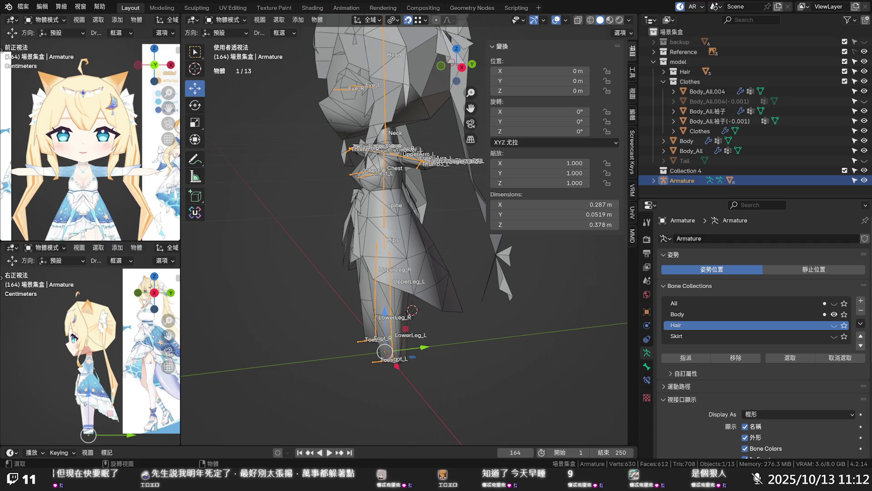
# - Select the skirt mesh Body_All.004 and frame it from a perspective angle
pyautogui.moveTo(269, 370); pyautogui.dragTo(408, 284, button='middle')
pyautogui.scroll(1, 427, 304)
pyautogui.scroll(1, 445, 318)
pyautogui.moveTo(452, 325)
pyautogui.mouseDown(button='middle')
pyautogui.moveTo(532, 261)
pyautogui.moveTo(412, 317)
pyautogui.moveTo(364, 291)
pyautogui.moveTo(336, 255)
pyautogui.mouseUp(button='middle')
pyautogui.click(226, 20)
pyautogui.click(231, 31)
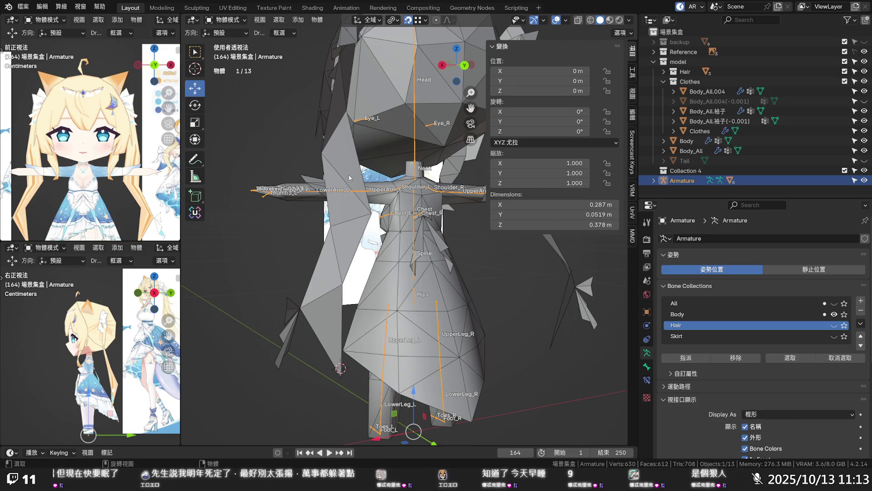
pyautogui.click(448, 298)
pyautogui.moveTo(450, 316); pyautogui.dragTo(380, 298, button='middle')
pyautogui.scroll(2, 427, 313)
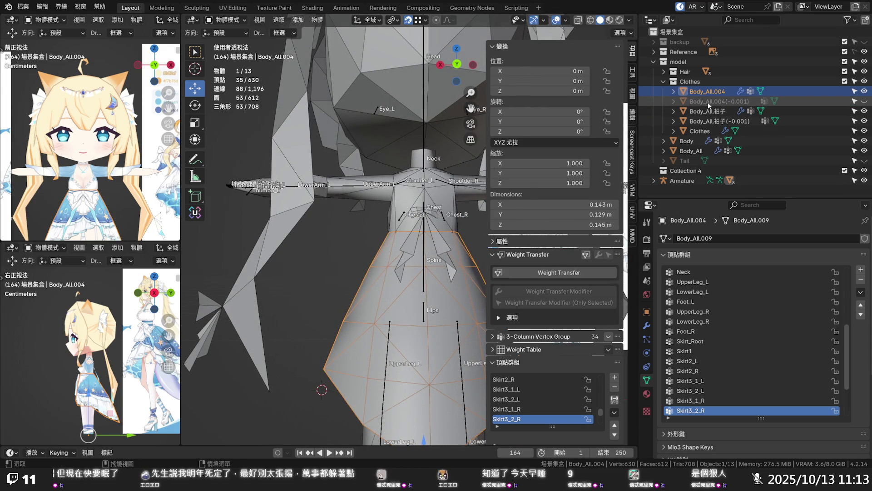
# - Select the skirt's bottom vertex in Edit Mode, then switch Body_All.004 to Weight Paint
pyautogui.press('Tab')
pyautogui.keyDown('shift'); pyautogui.moveTo(416, 424); pyautogui.dragTo(369, 353, button='middle'); pyautogui.keyUp('shift')
pyautogui.click(369, 381)
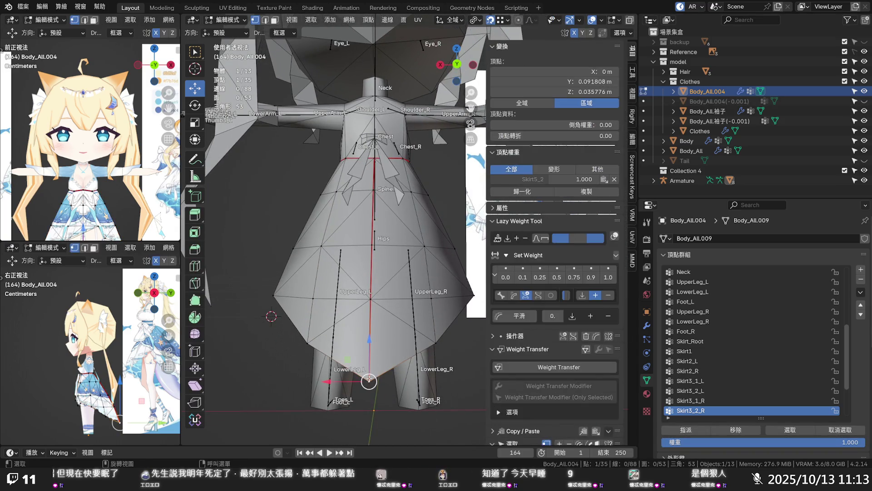
pyautogui.click(225, 20)
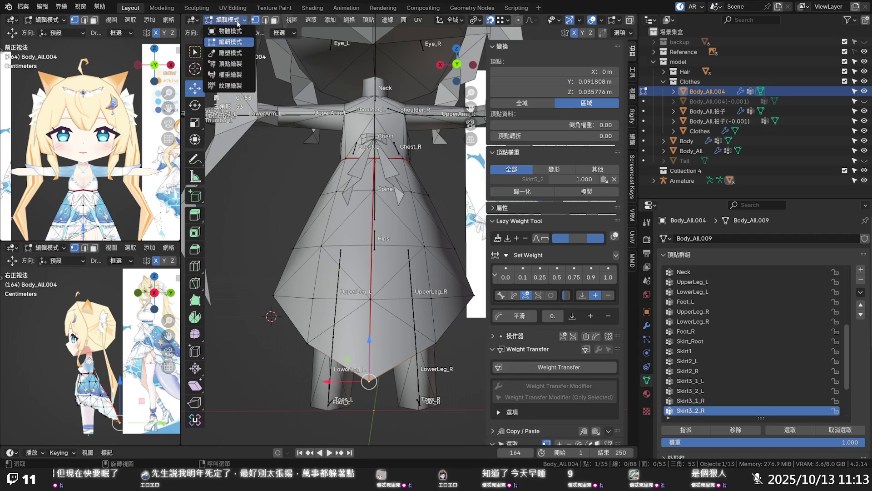
pyautogui.click(230, 78)
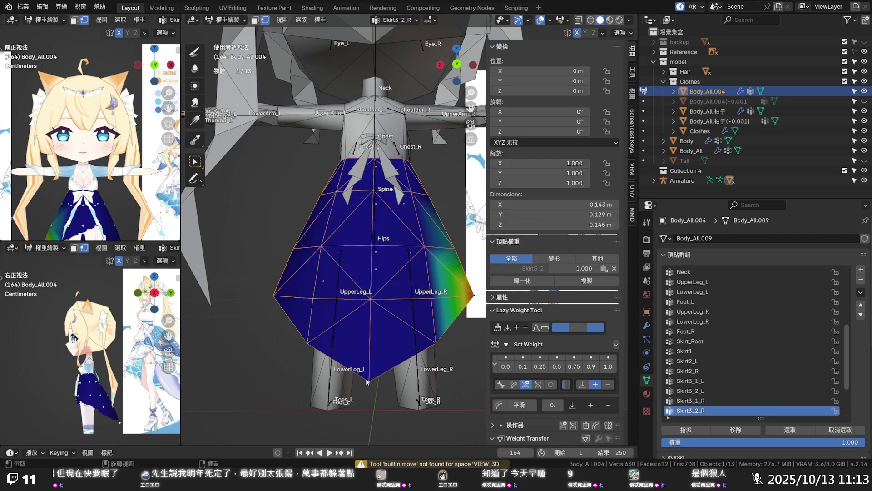
# - Show the Skirt5_2 group weights, then unhide and select Body_All.004(-0.001) in the Outliner
pyautogui.click(525, 272)
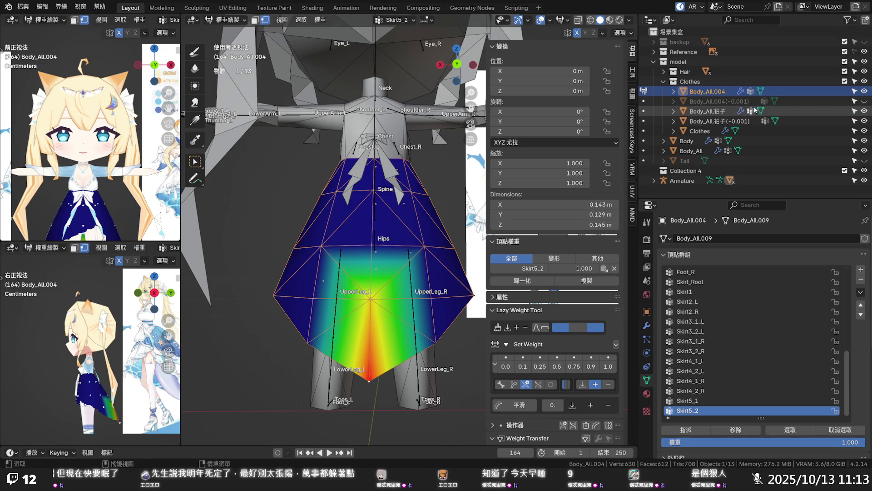
pyautogui.click(866, 102)
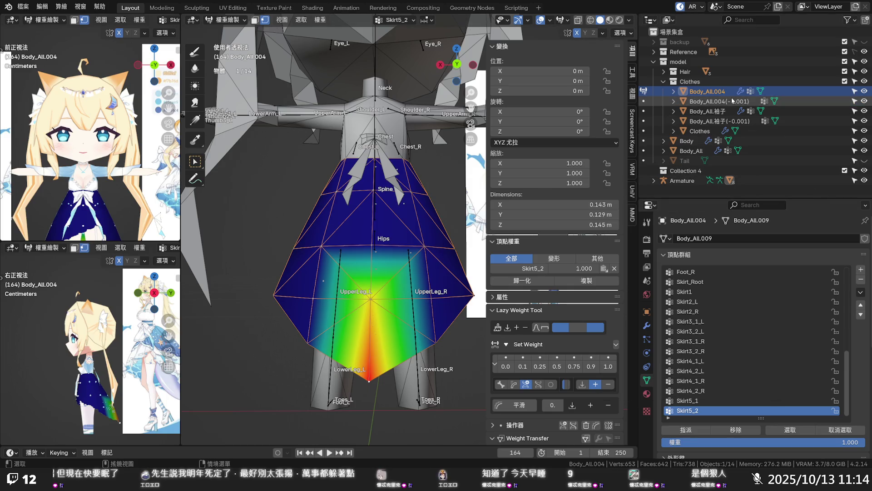
pyautogui.click(726, 101)
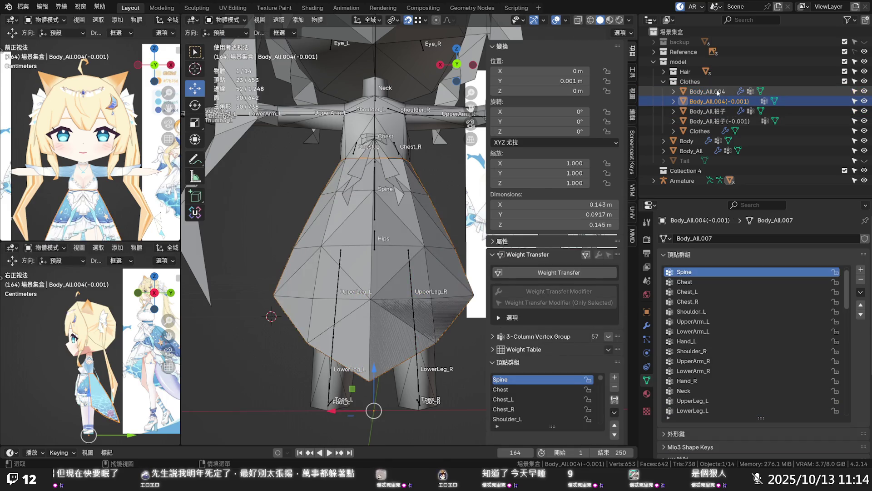
# - Compare Body_All.004 with its copy, check a skirt-front vertex's weights, and return to Object Mode
pyautogui.click(718, 92)
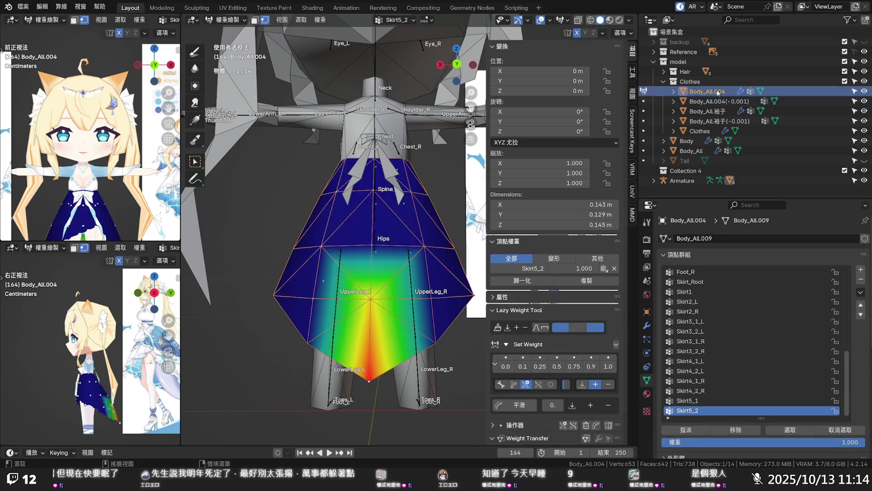
pyautogui.click(718, 102)
pyautogui.click(718, 94)
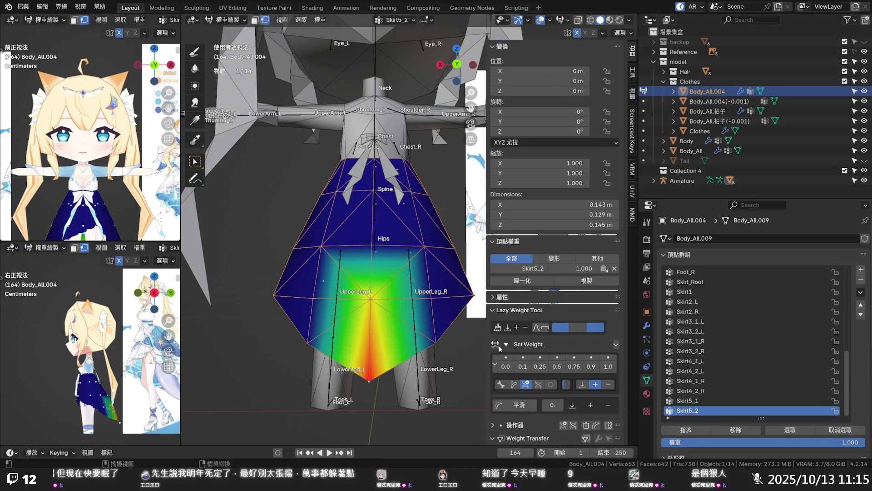
pyautogui.click(371, 301)
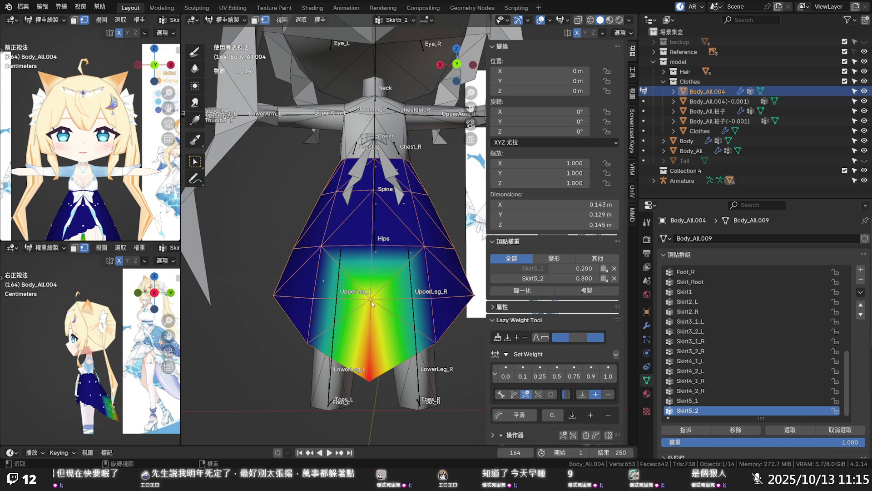
pyautogui.press('Tab')
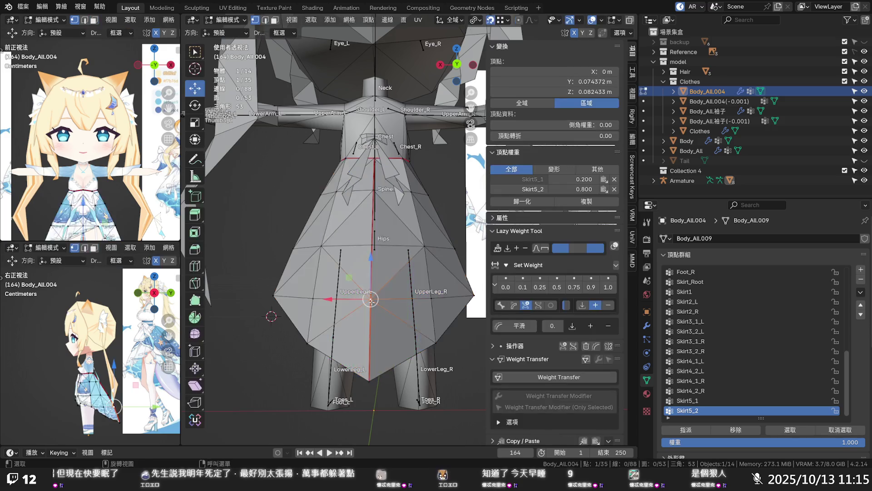
pyautogui.click(226, 20)
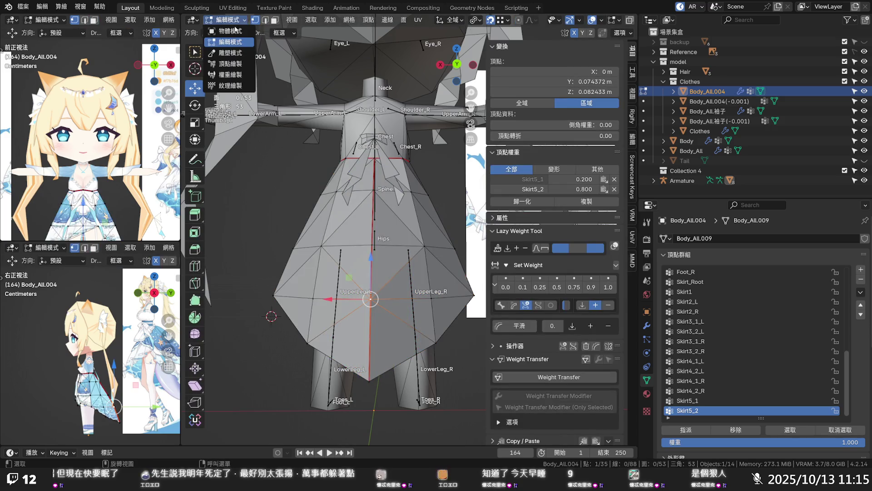
pyautogui.click(227, 30)
# - Read a bottom skirt vertex's weights on Body_All.004(-0.001) in Weight Paint, then reselect Body_All.004
pyautogui.click(745, 102)
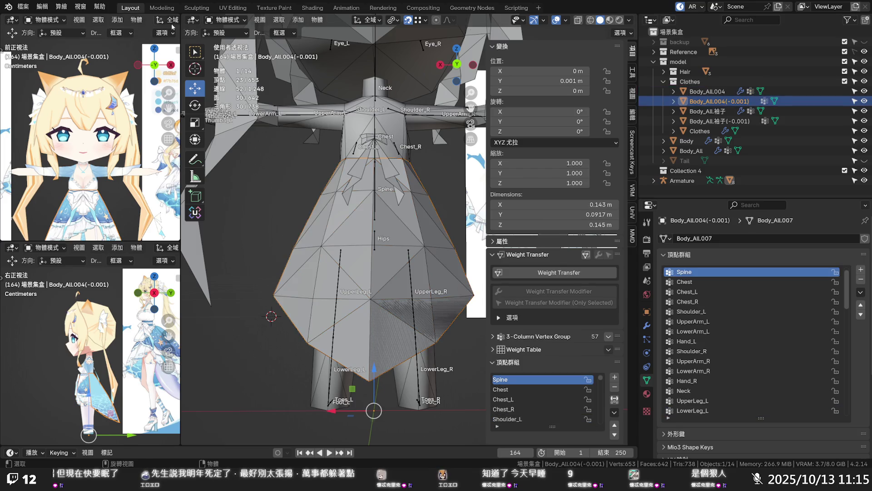
pyautogui.click(226, 19)
pyautogui.click(241, 76)
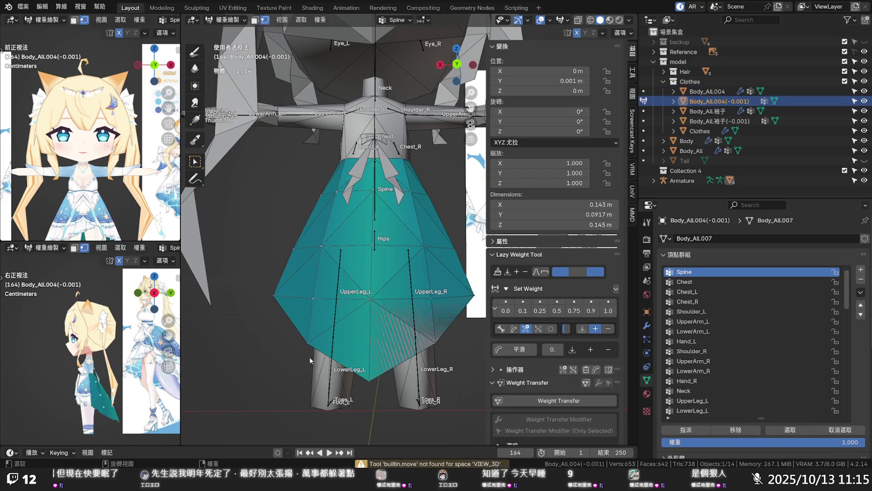
pyautogui.click(369, 380)
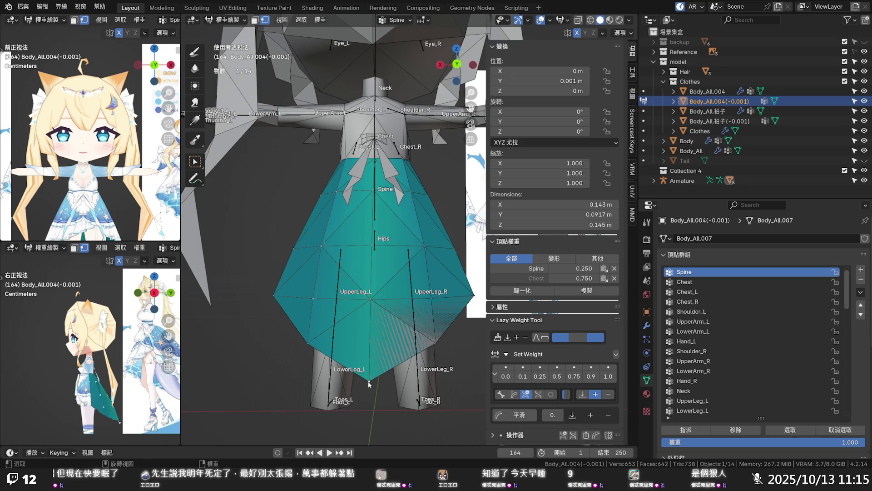
pyautogui.click(706, 92)
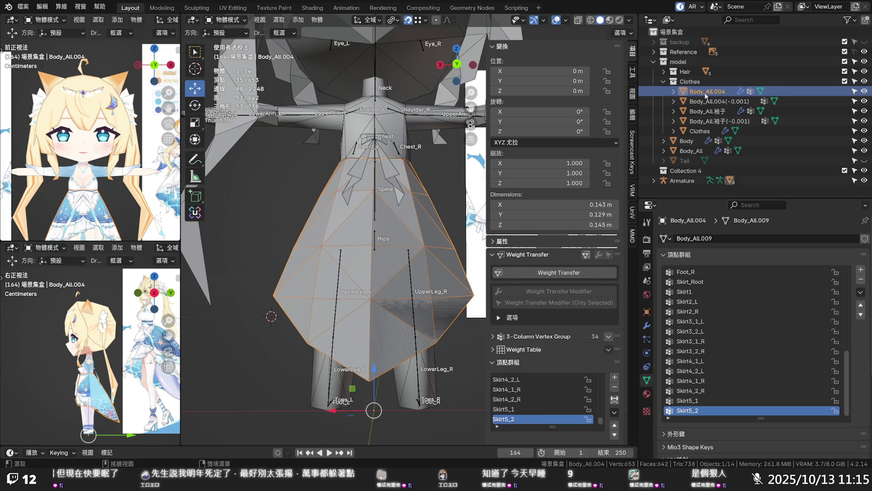
# - Save the blend file with the skirt vertex groups through Skirt5_2 in place
pyautogui.hotkey('ctrl', 's')
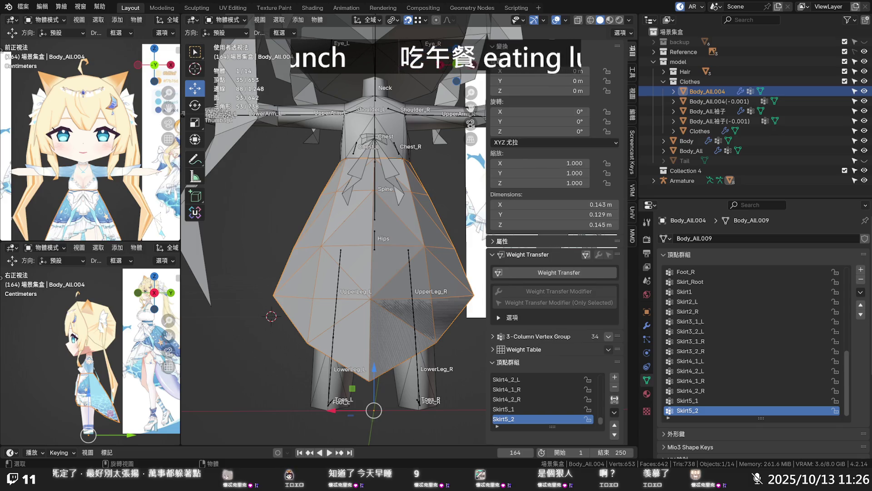
pyautogui.scroll(-3, 444, 269)
# - View the whole chibi character from an angle and deselect the skirt mesh
pyautogui.moveTo(444, 268)
pyautogui.mouseDown(button='middle')
pyautogui.moveTo(560, 293)
pyautogui.moveTo(444, 268)
pyautogui.moveTo(471, 342)
pyautogui.moveTo(442, 342)
pyautogui.mouseUp(button='middle')
pyautogui.scroll(5, 443, 268)
pyautogui.click(442, 332)
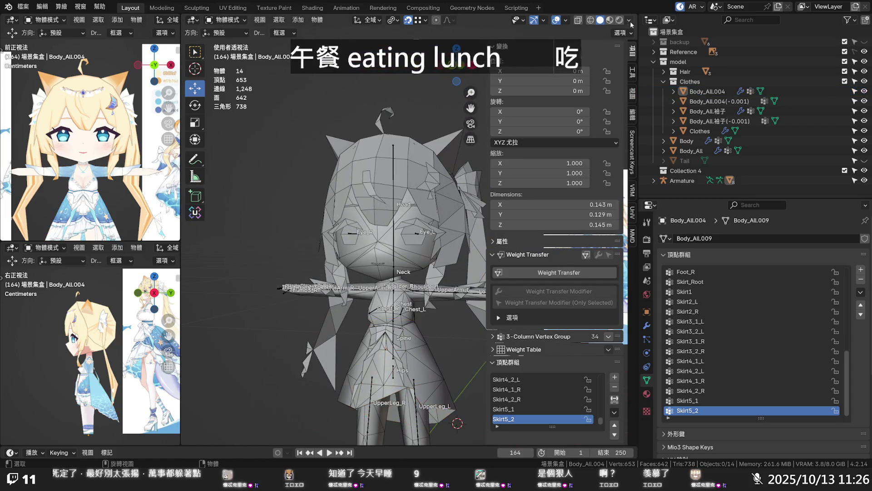
# - Shade the viewport with Texture color and Flat lighting, recentre the character, and widen the side reference views
pyautogui.click(630, 20)
pyautogui.click(666, 211)
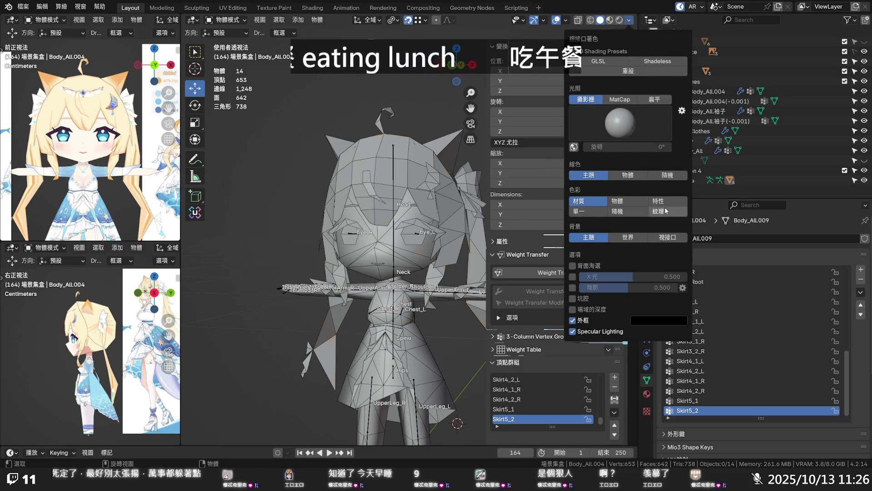
pyautogui.click(653, 102)
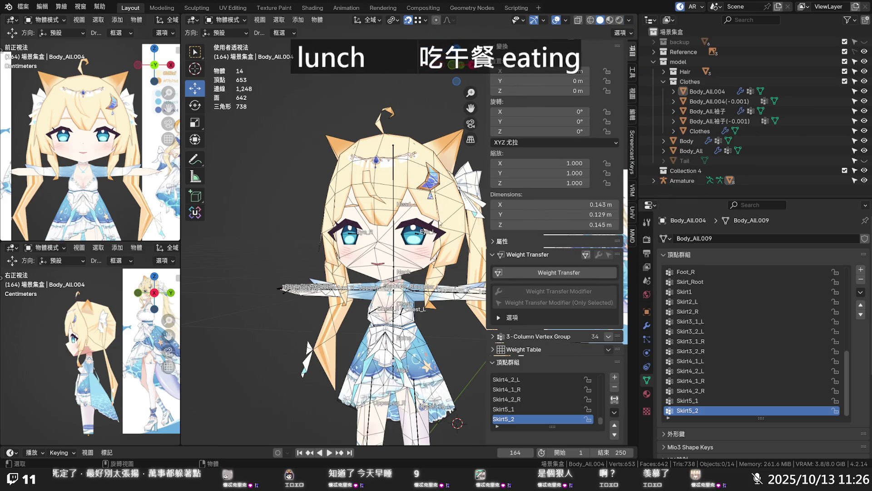
pyautogui.keyDown('shift'); pyautogui.moveTo(432, 269); pyautogui.dragTo(404, 244, button='middle'); pyautogui.keyUp('shift')
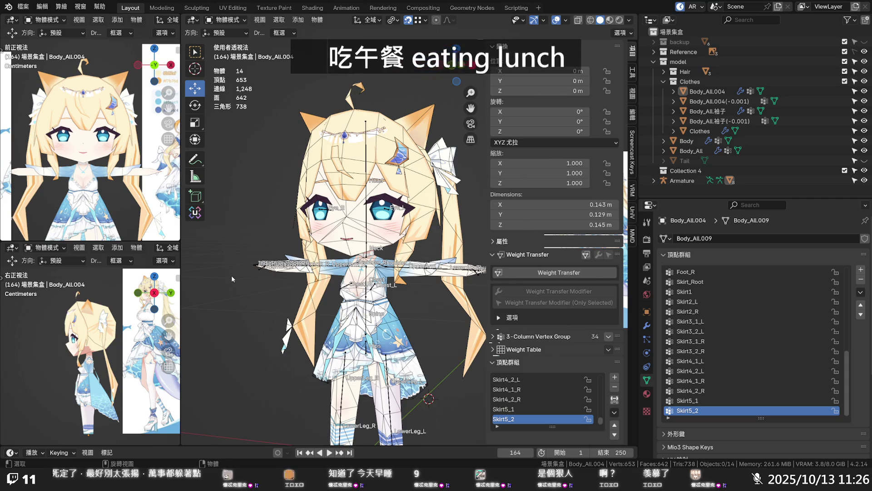
pyautogui.moveTo(186, 242); pyautogui.dragTo(234, 241)
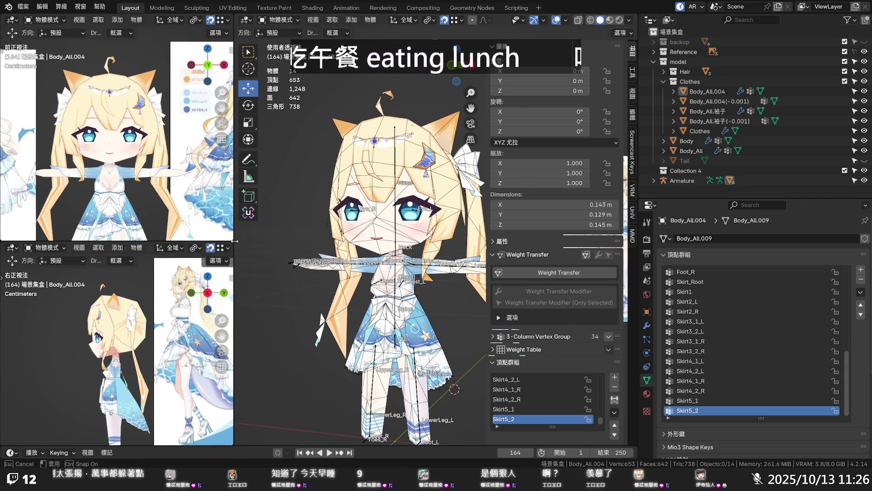